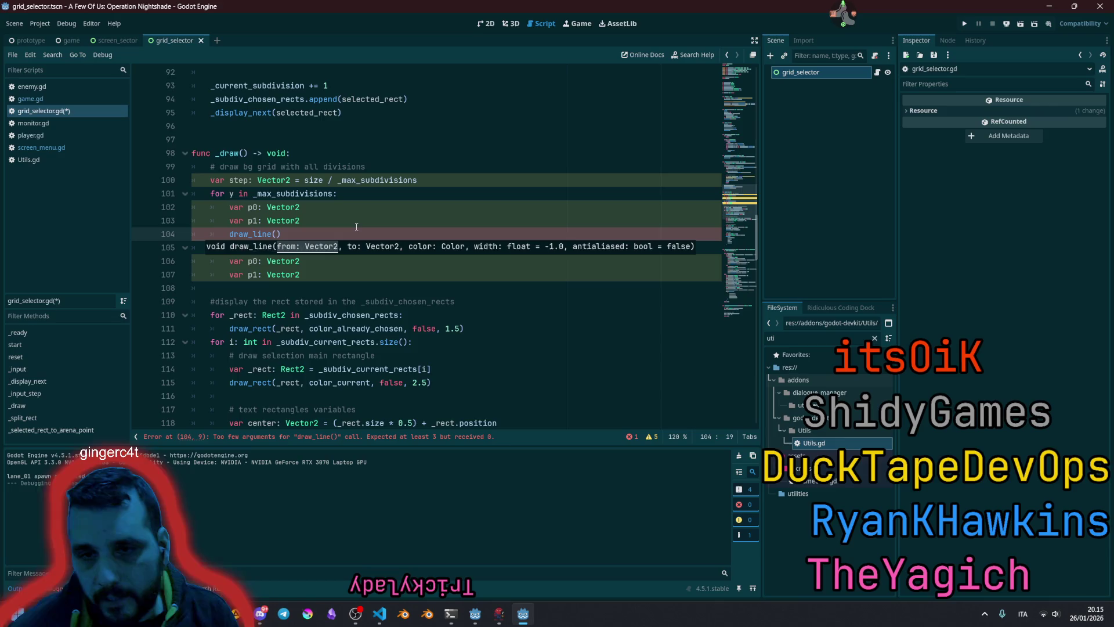
- Insert a new line below the step calculation and autocomplete 'rec' into Rect2
click(357, 225)
key(Up)
click(456, 184)
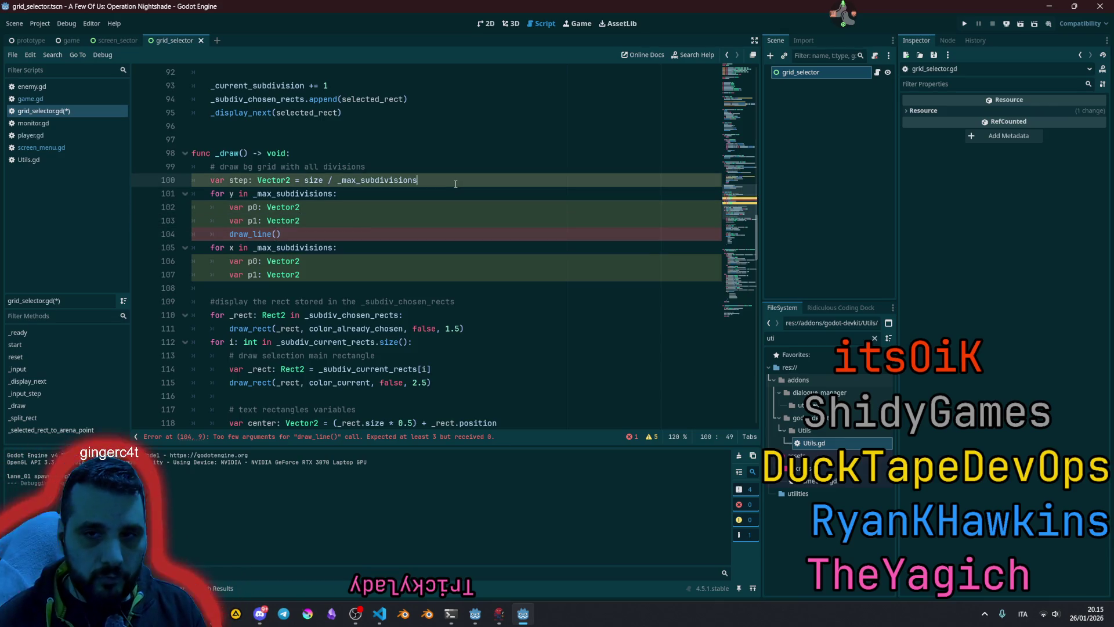
key(Return)
text(rec)
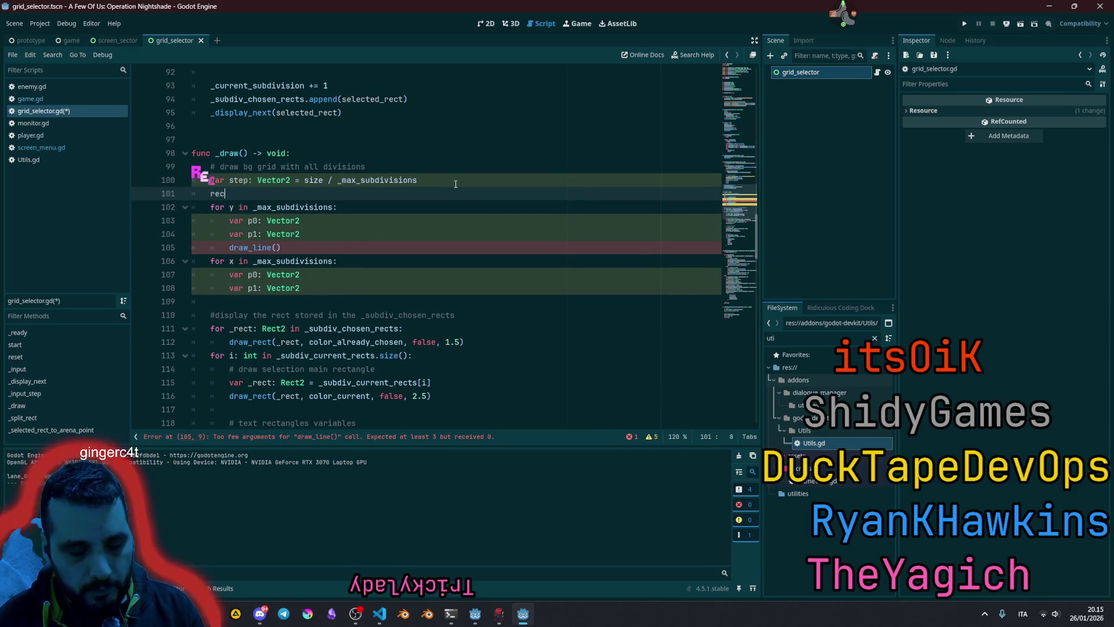
key(Return)
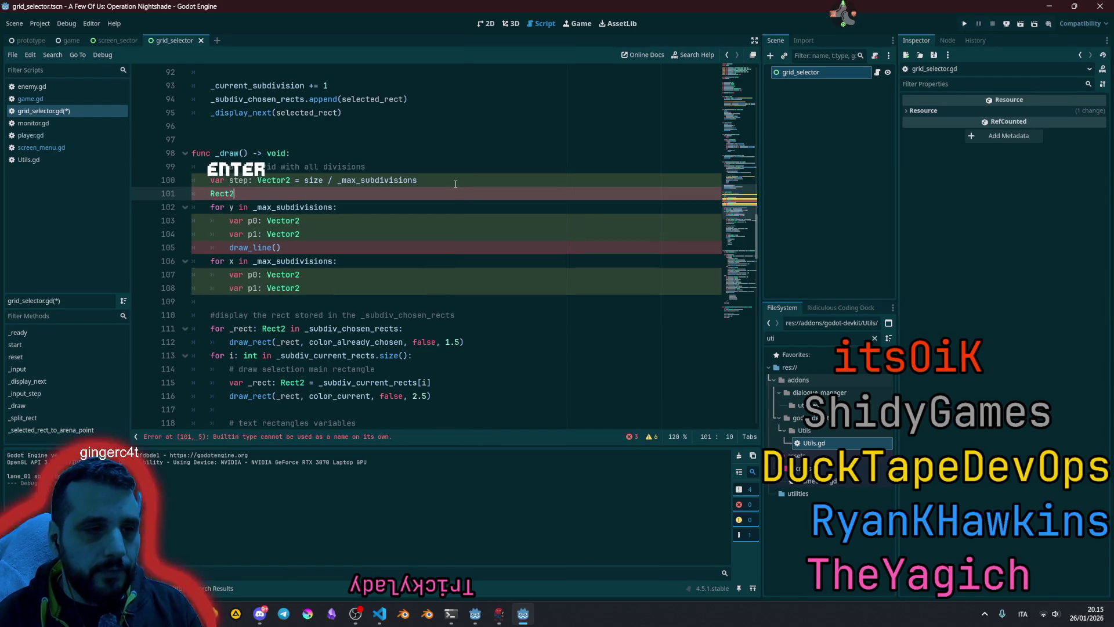
- Replace Rect2 with an autocompleted Popup and open the Popup class documentation
key(BackSpace)
key(BackSpace)
key(BackSpace)
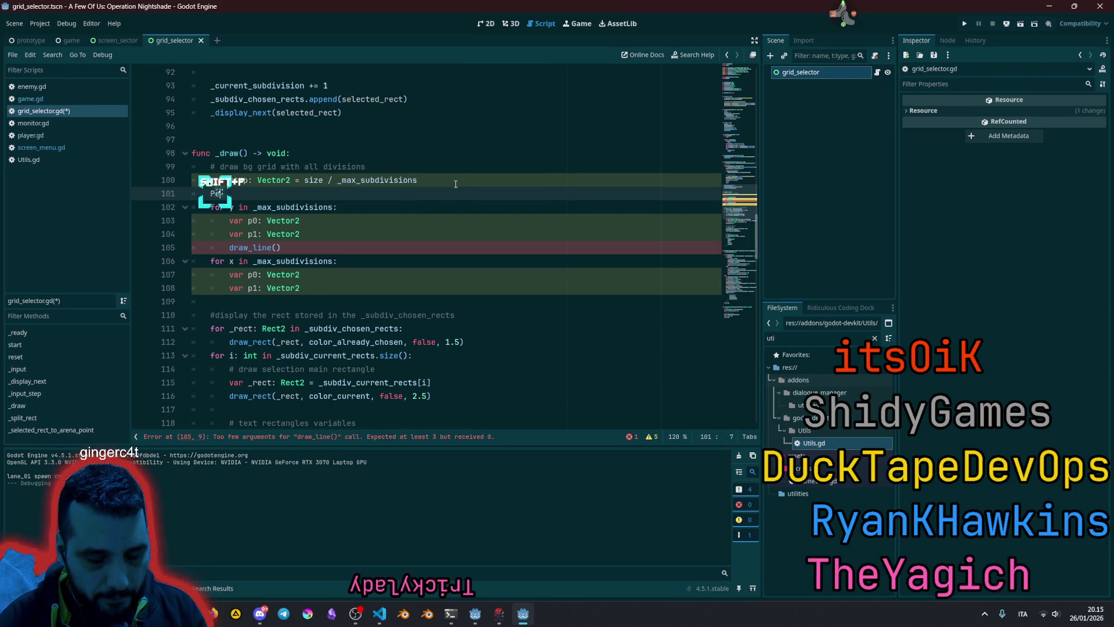
text(Pop)
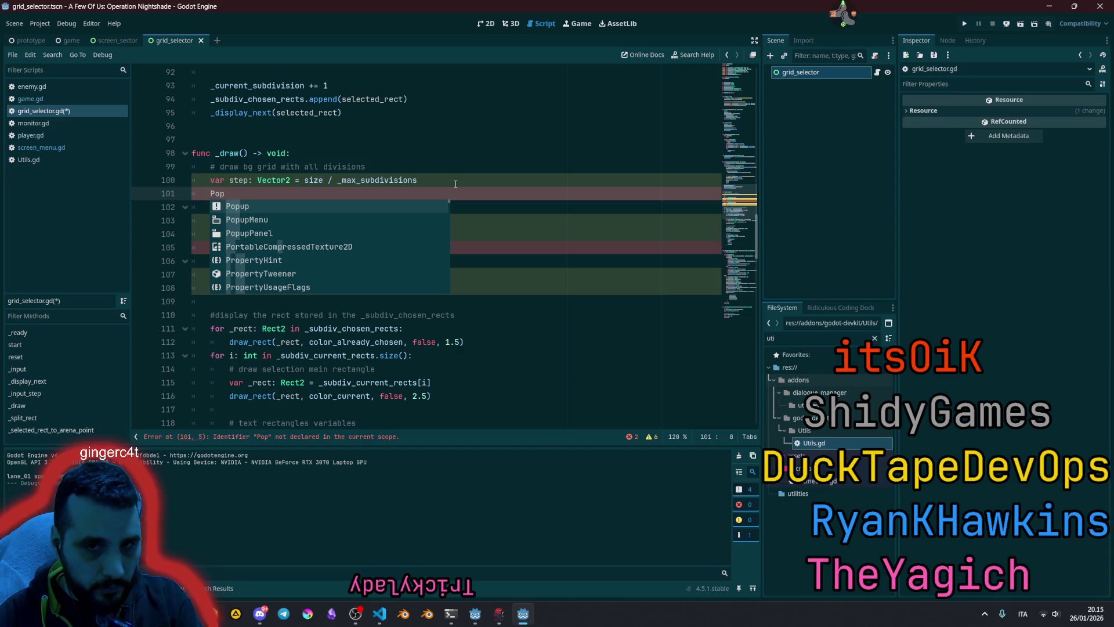
key(Return)
ctrl+click(220, 194)
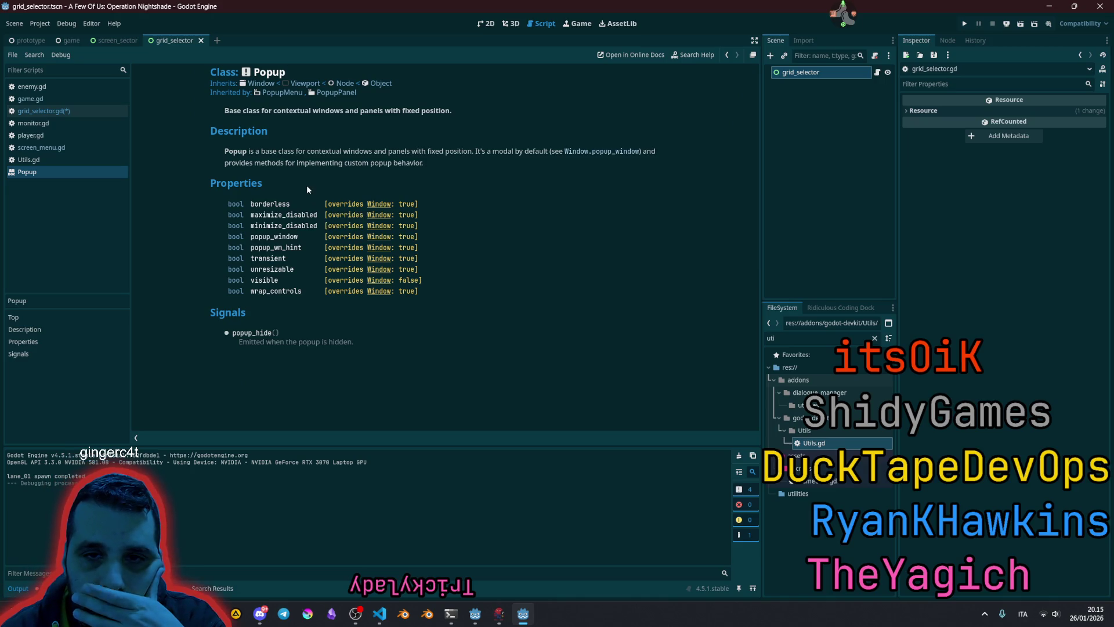
- Open the Window class reference from Popup, skim it, and return to Popup
click(261, 83)
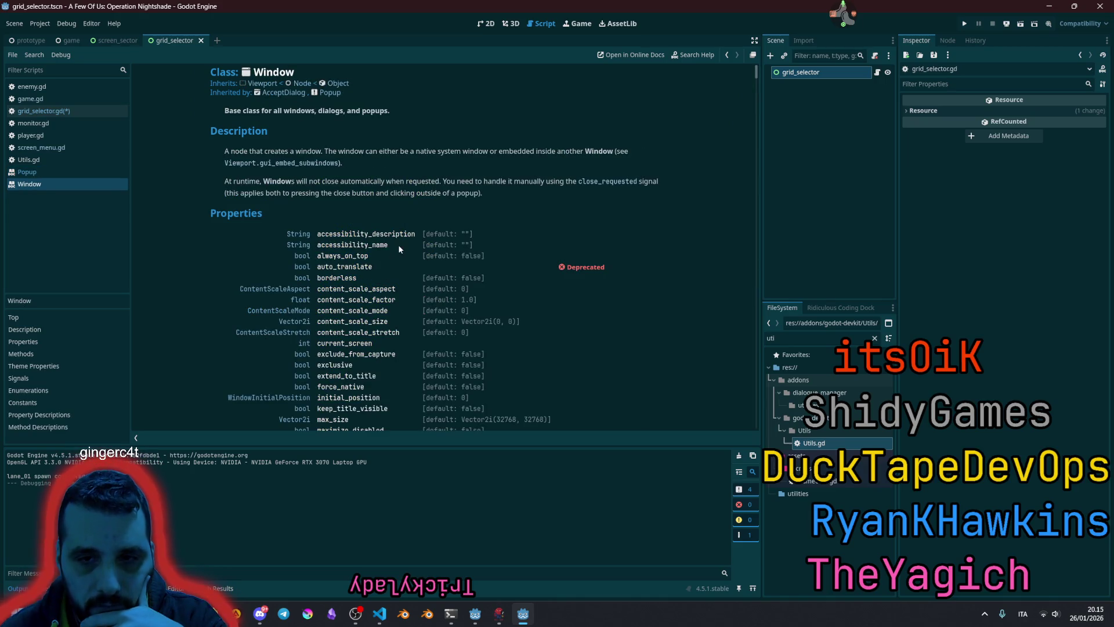
scroll(392, 252, down, 3)
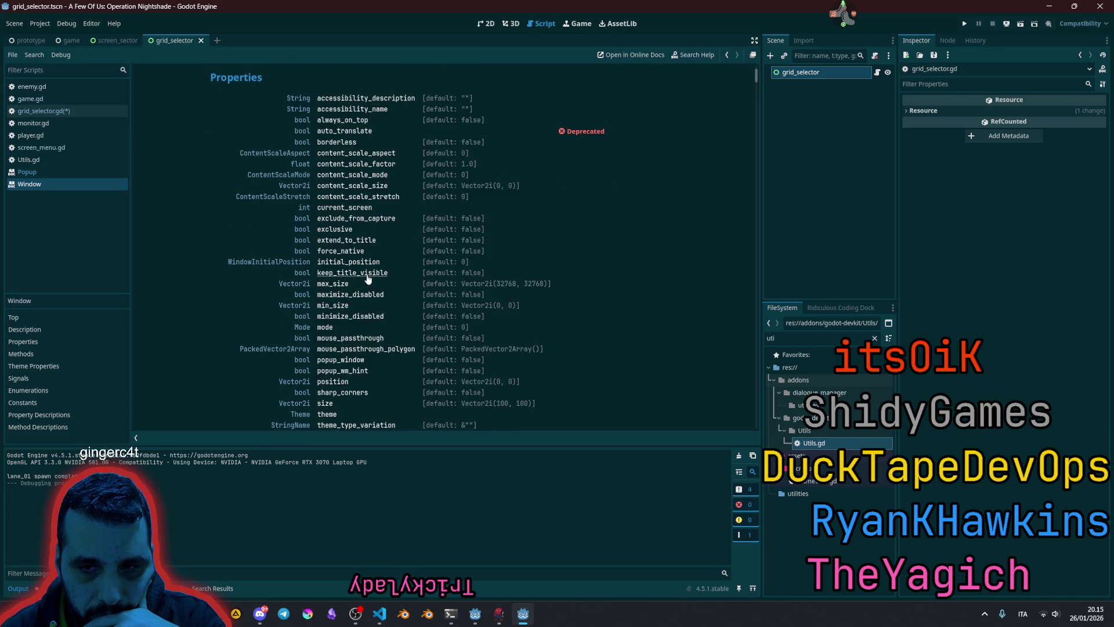
scroll(368, 278, down, 4)
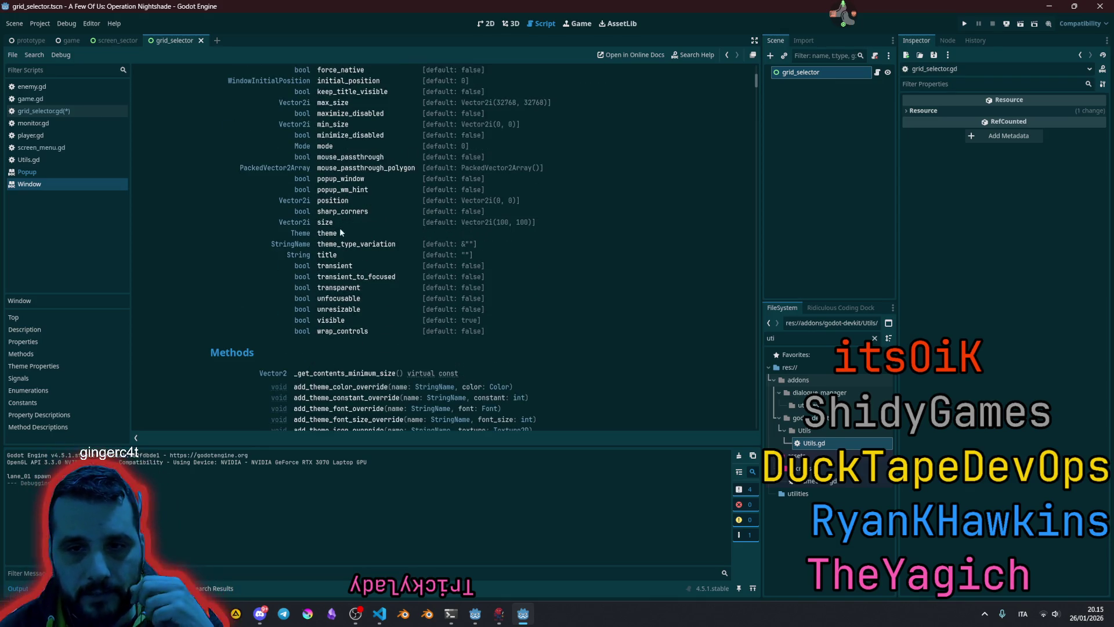
scroll(339, 229, up, 7)
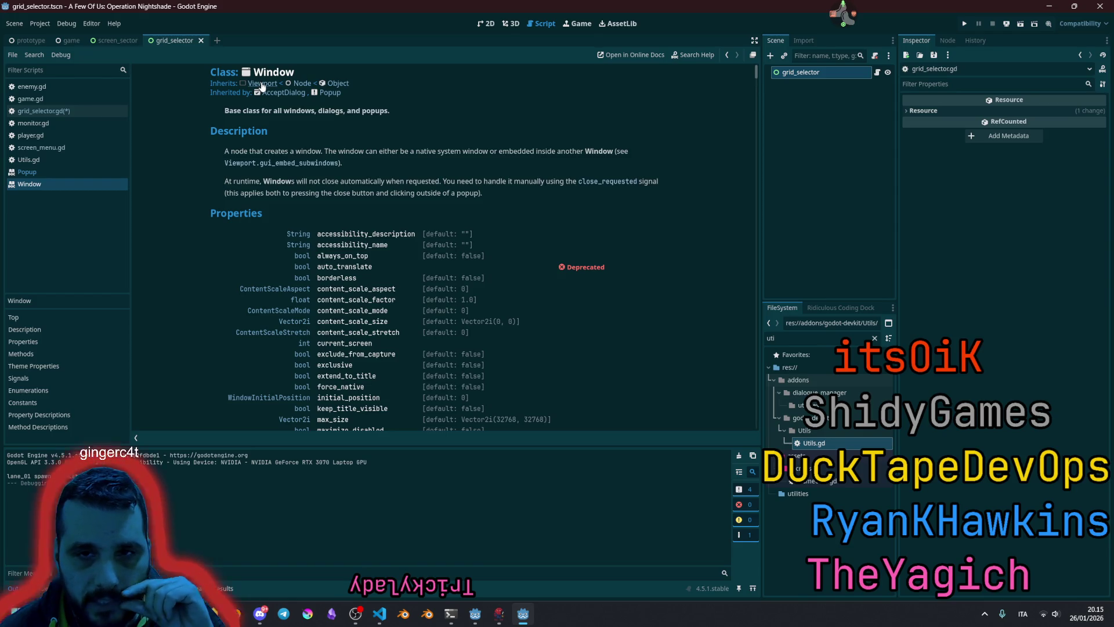
click(331, 93)
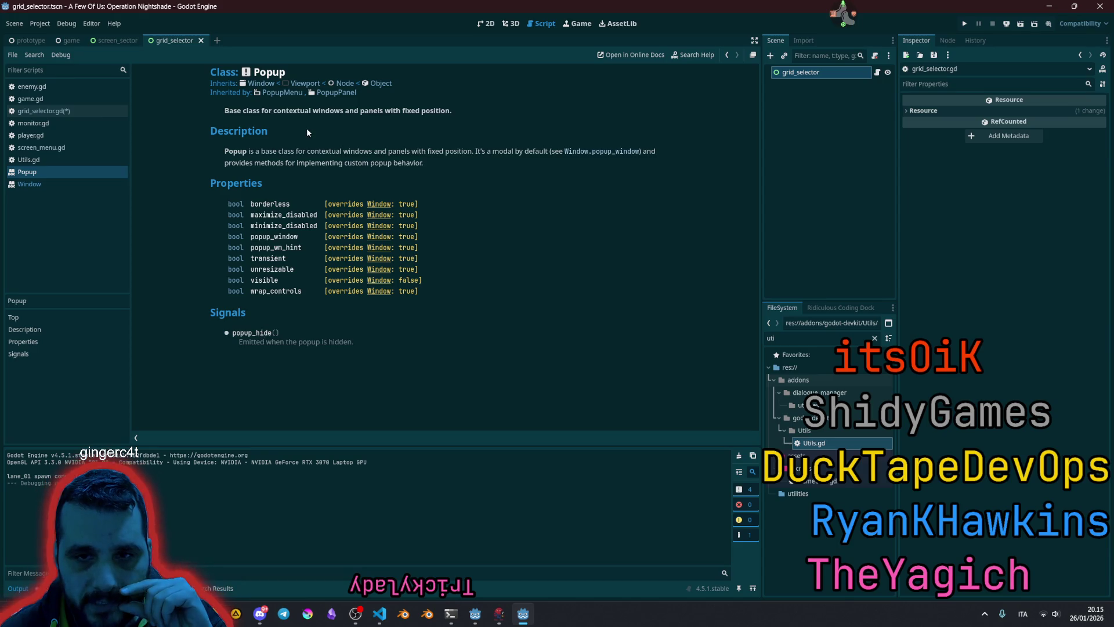
- Reopen Popup's parent Window reference, read through it, and bring up Search Help
click(261, 83)
scroll(343, 271, down, 1)
scroll(342, 270, down, 5)
scroll(344, 194, down, 2)
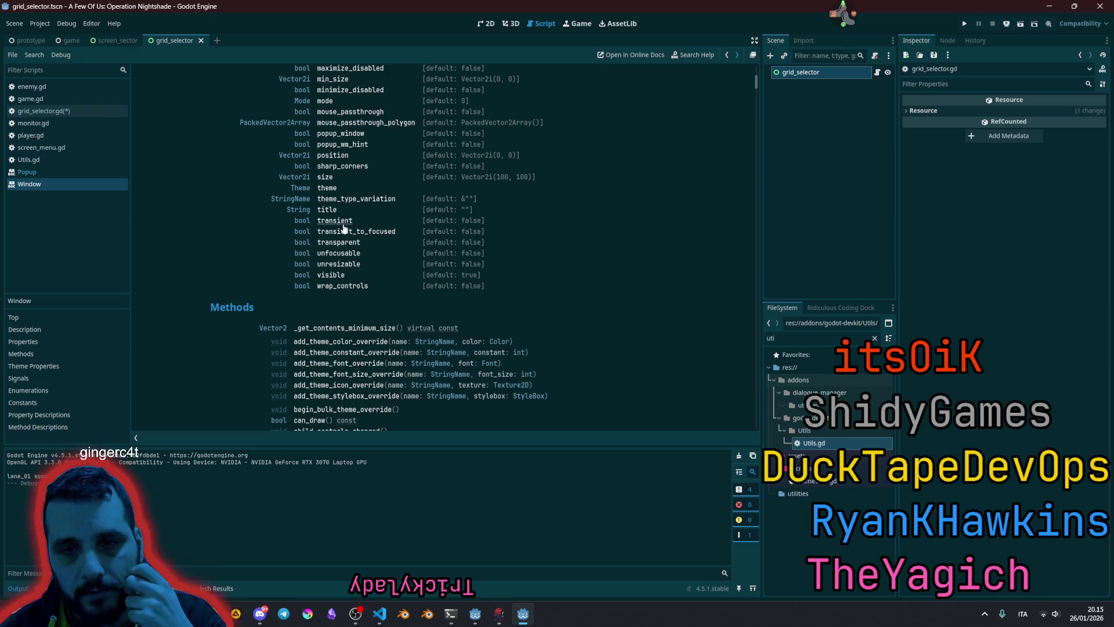
scroll(342, 278, down, 3)
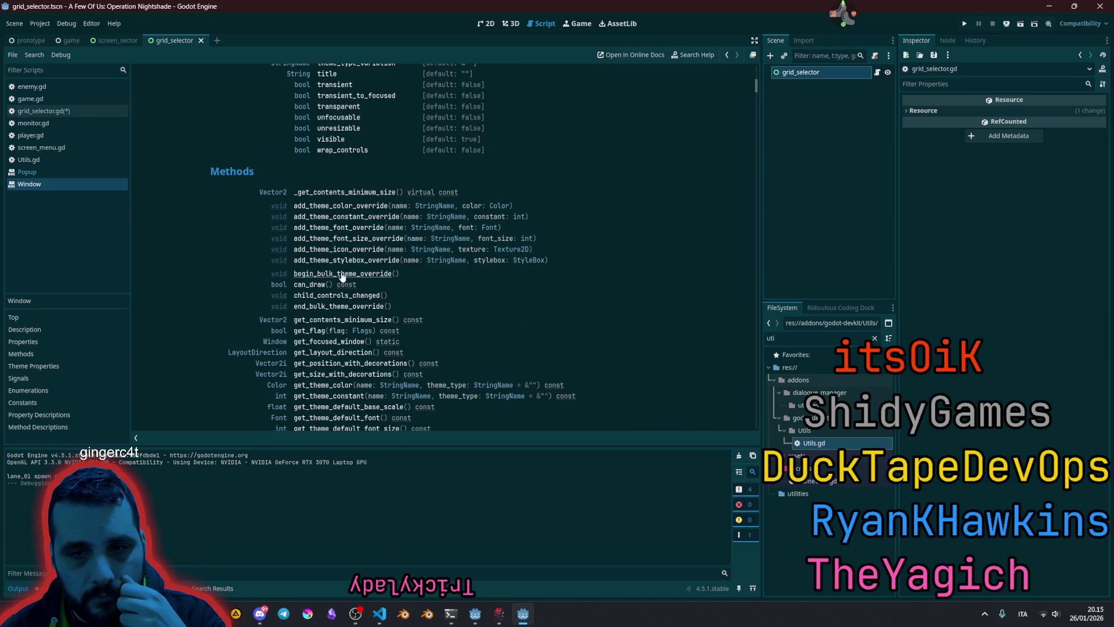
scroll(344, 275, down, 1)
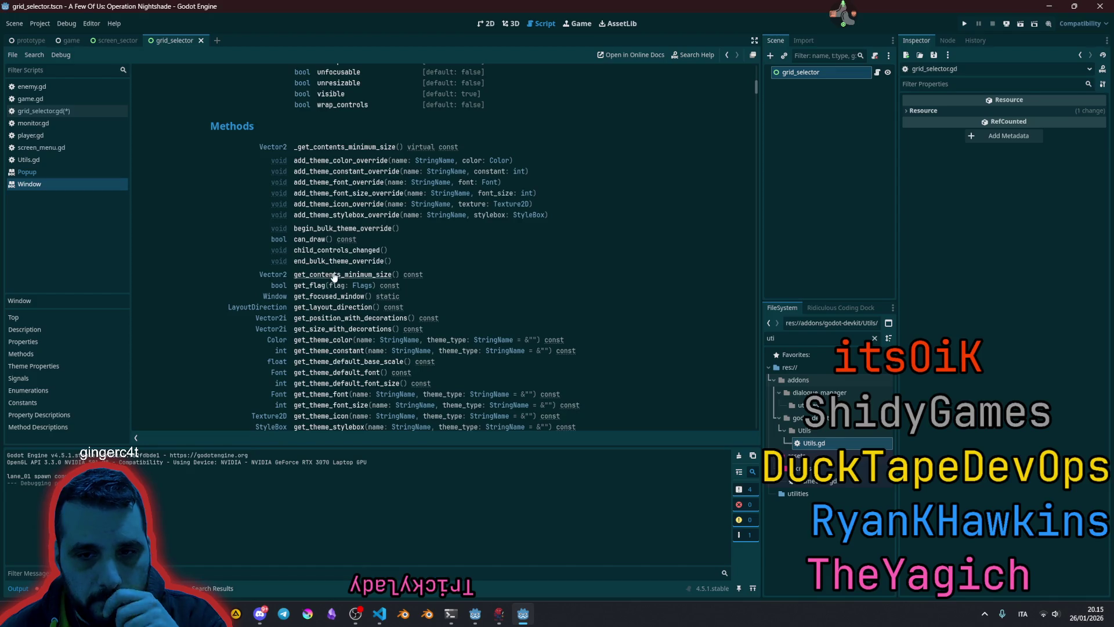
scroll(344, 272, down, 1)
scroll(319, 250, down, 2)
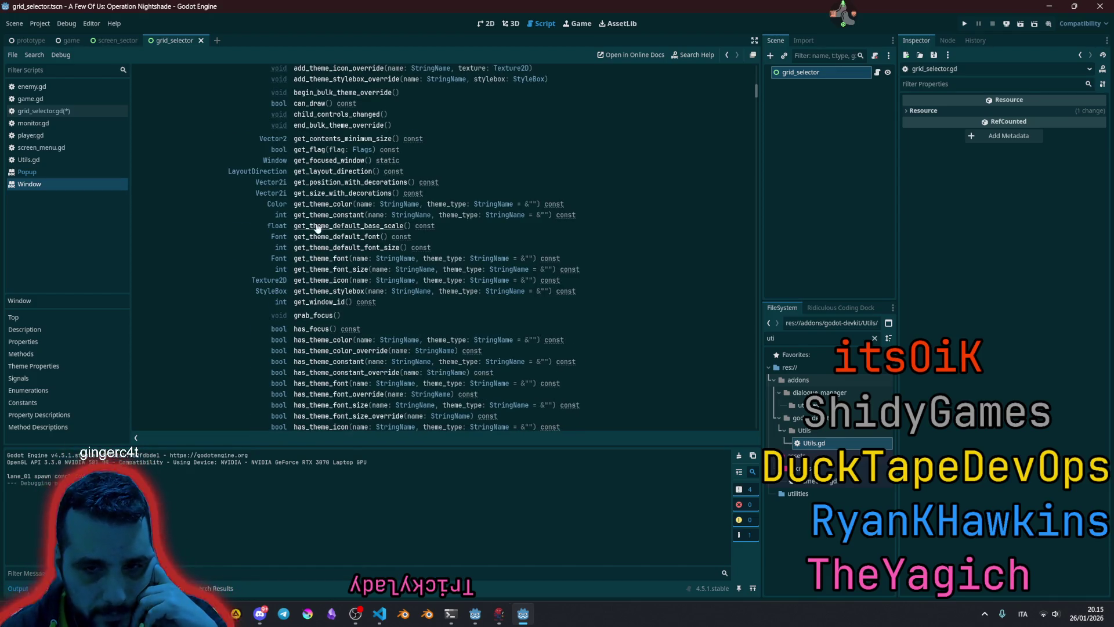
scroll(319, 266, down, 3)
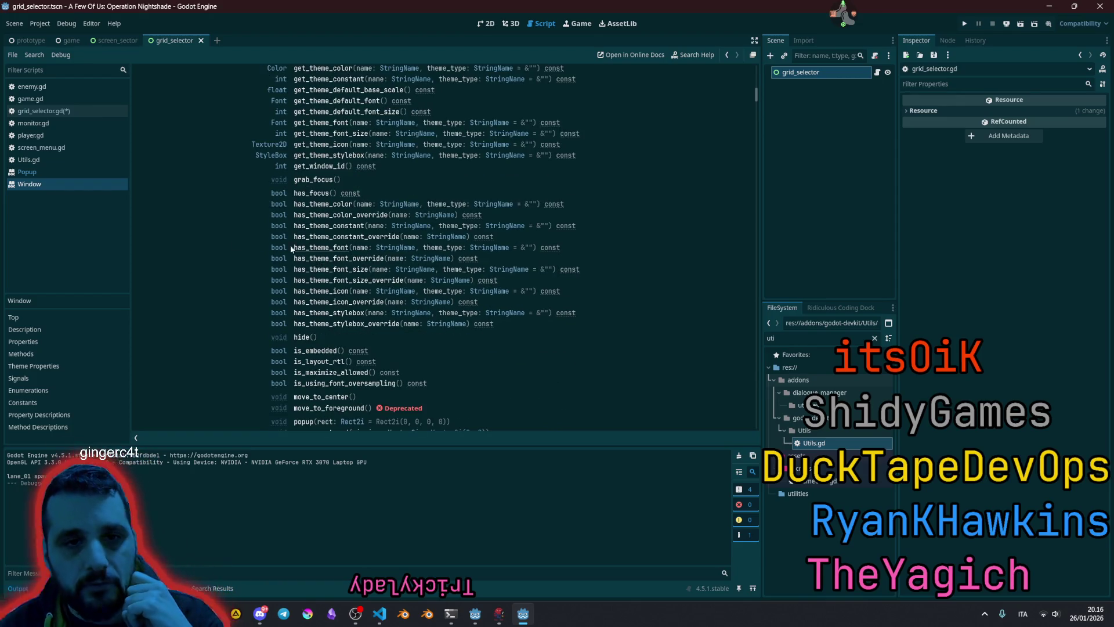
click(702, 54)
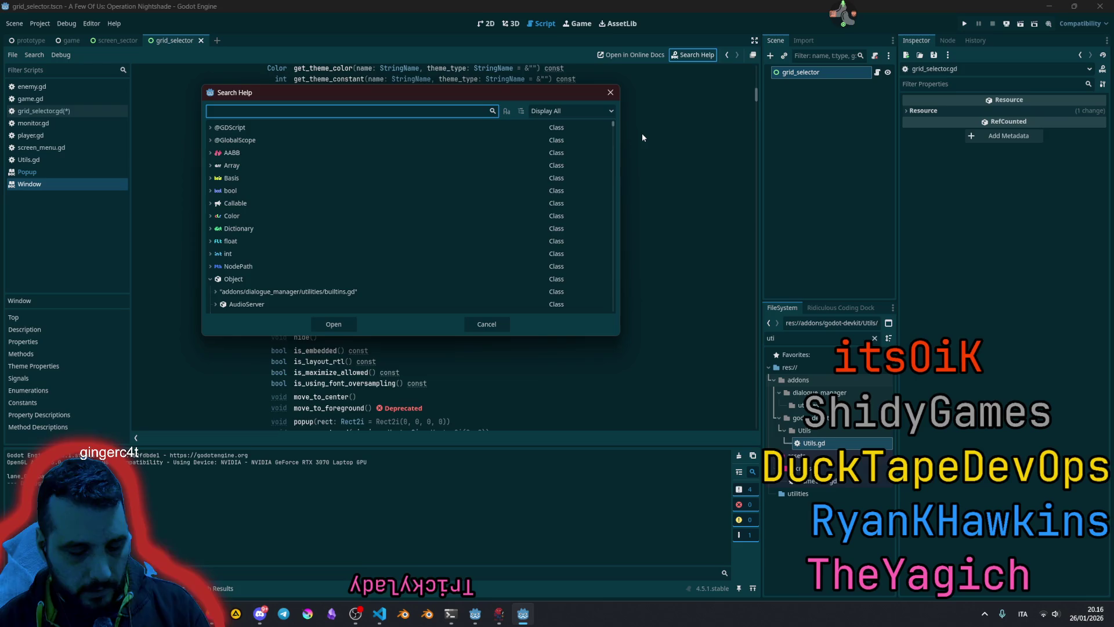
- Search the help for 'Rect2' and open the Rect2 class reference
text(Rec2)
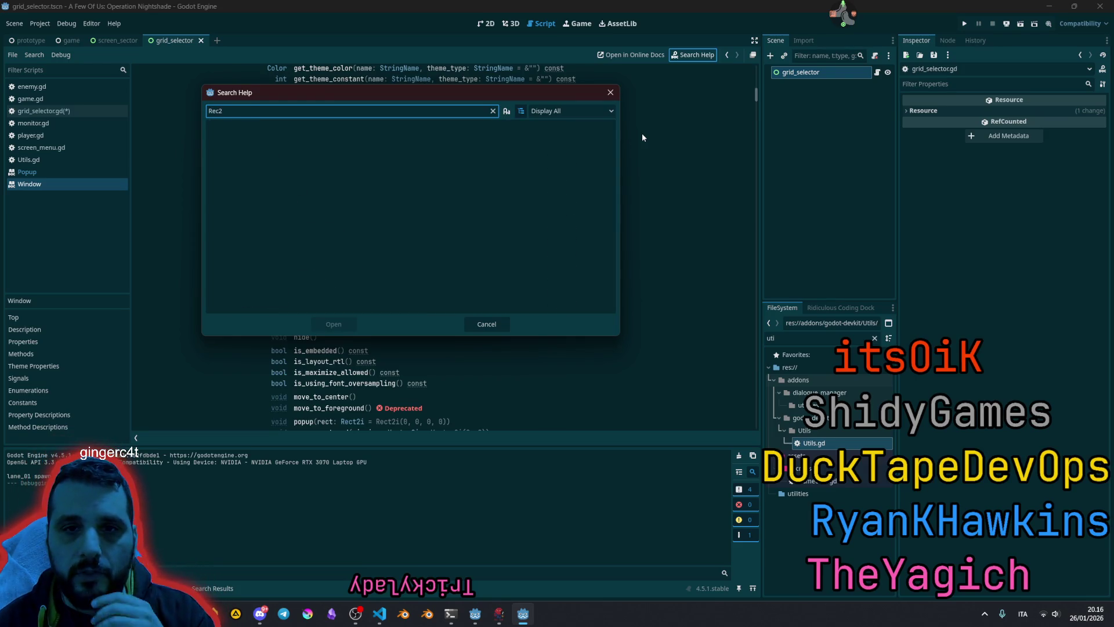
key(BackSpace)
text(t2)
click(314, 167)
double_click(314, 167)
scroll(376, 225, down, 5)
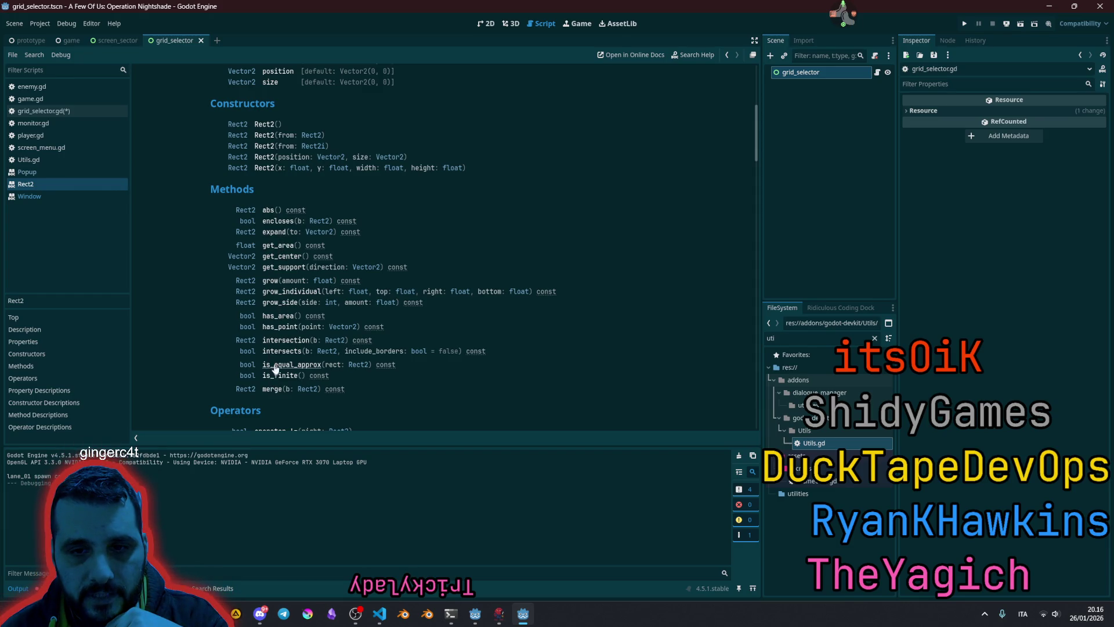
- Jump to Rect2's get_support method and highlight its description sentence
click(284, 269)
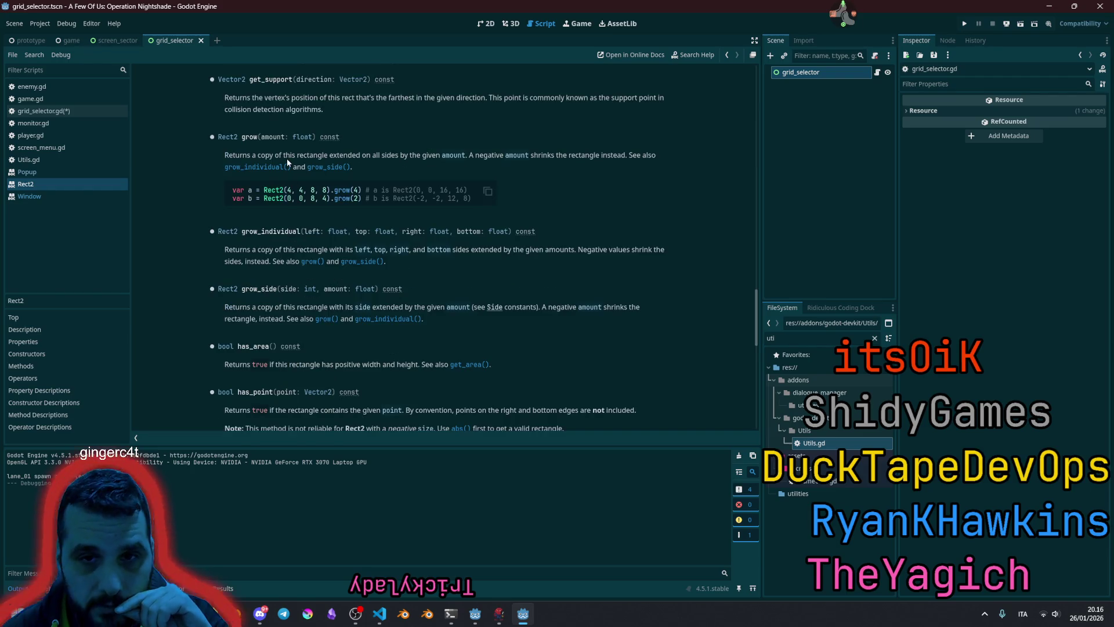
drag(281, 104, 341, 103)
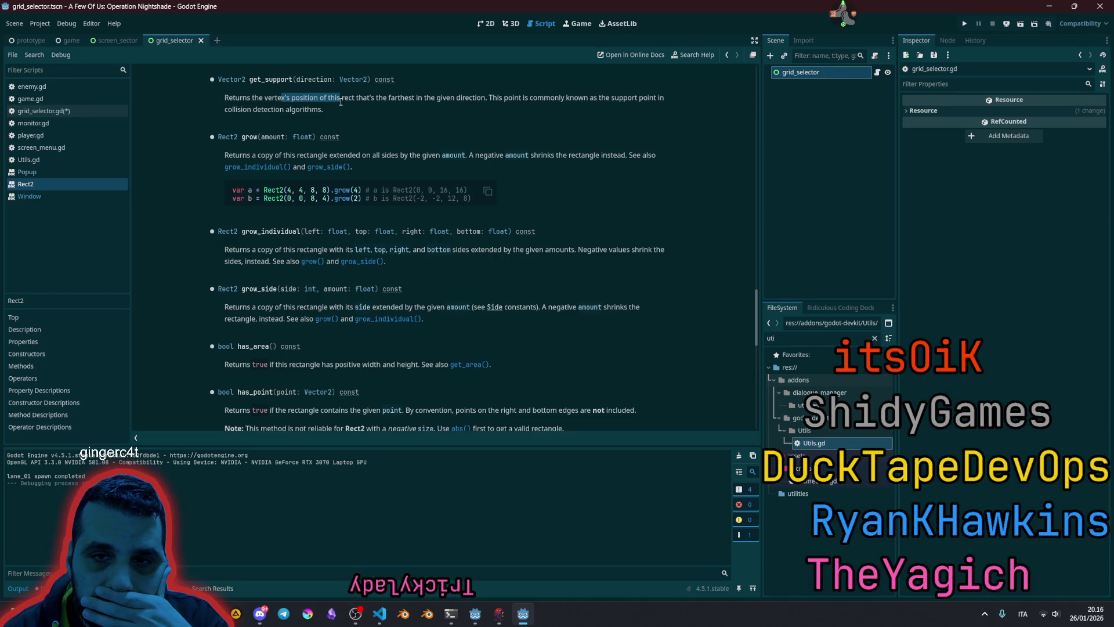
click(281, 99)
drag(264, 99, 478, 99)
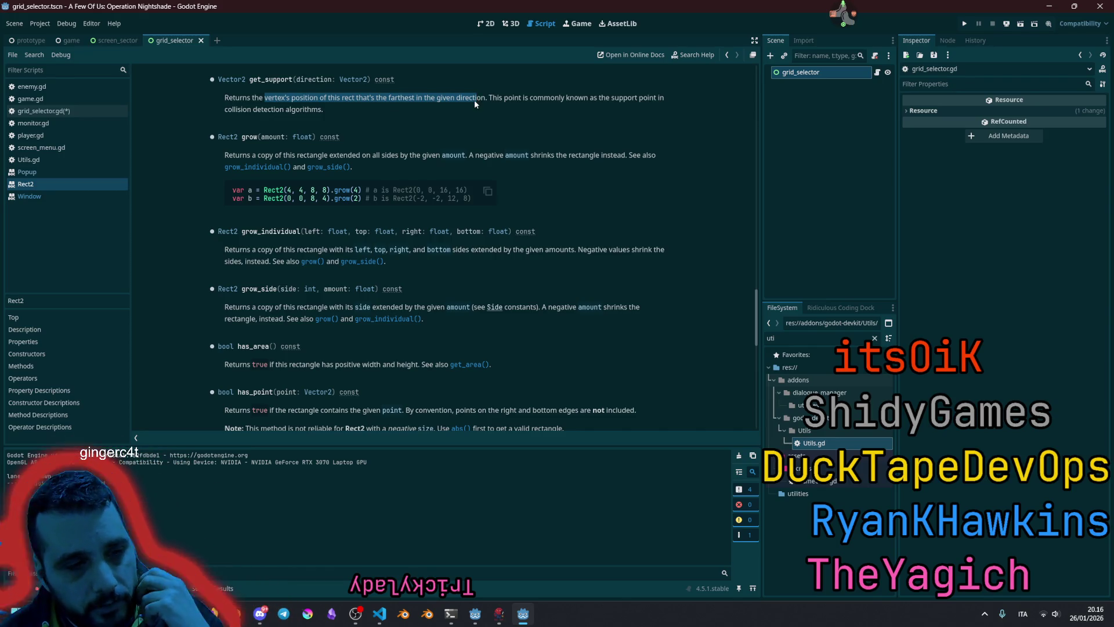
click(475, 99)
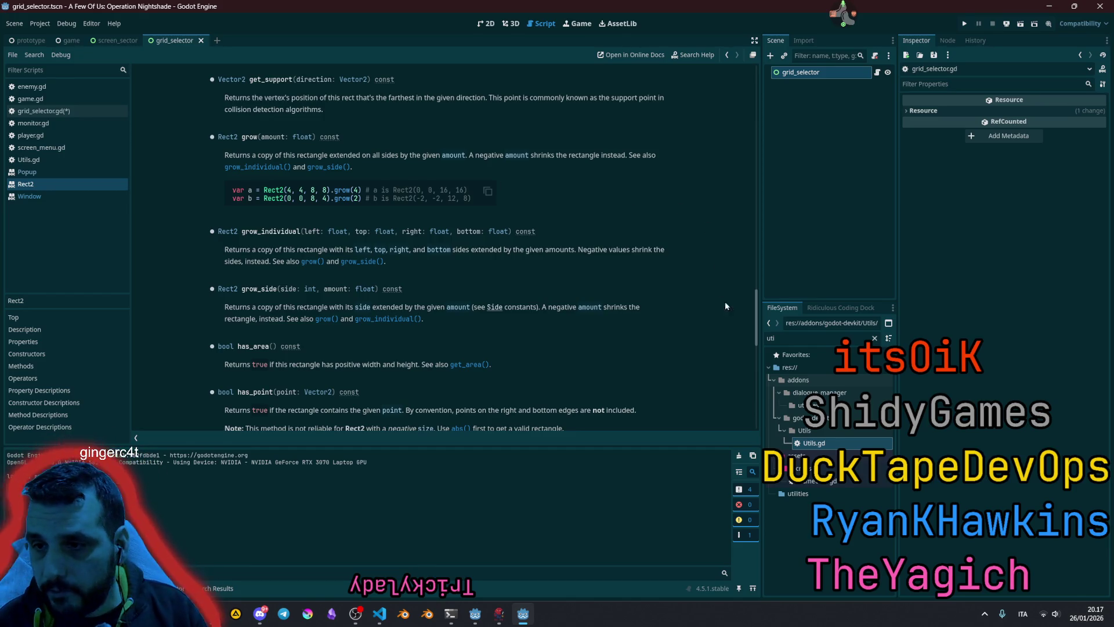
drag(757, 321, 756, 95)
scroll(416, 242, down, 10)
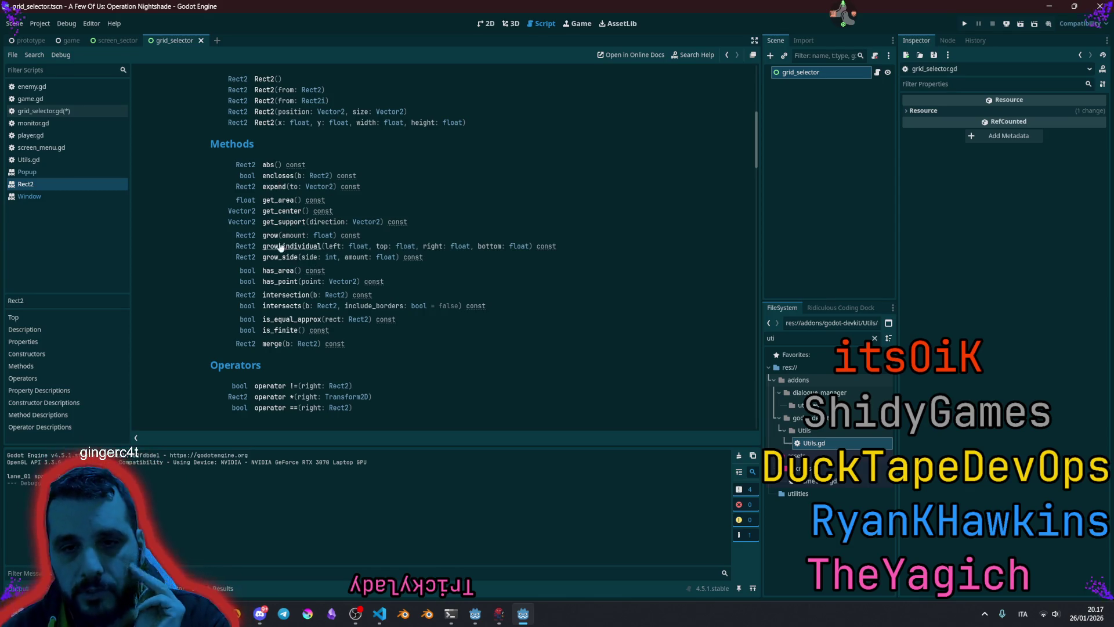
click(279, 176)
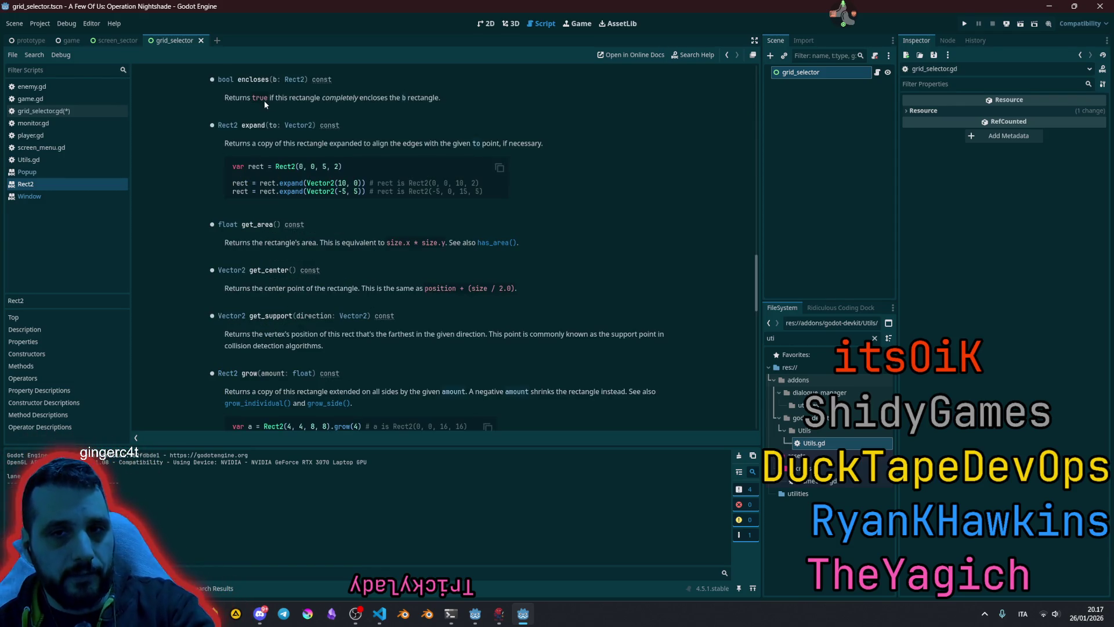
drag(231, 100, 475, 105)
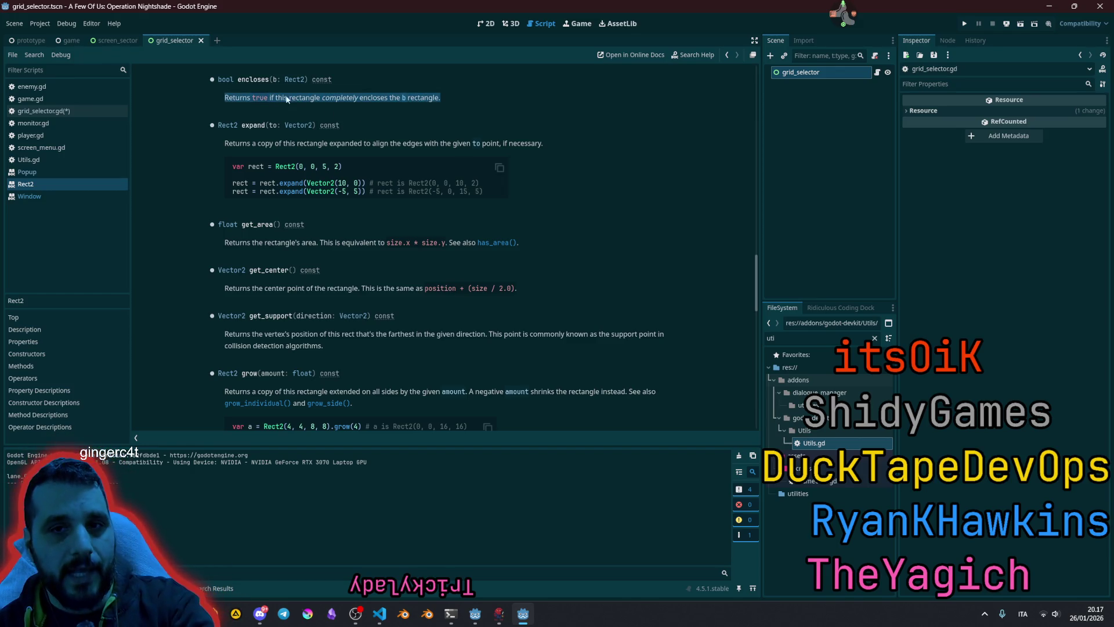
drag(273, 80, 306, 81)
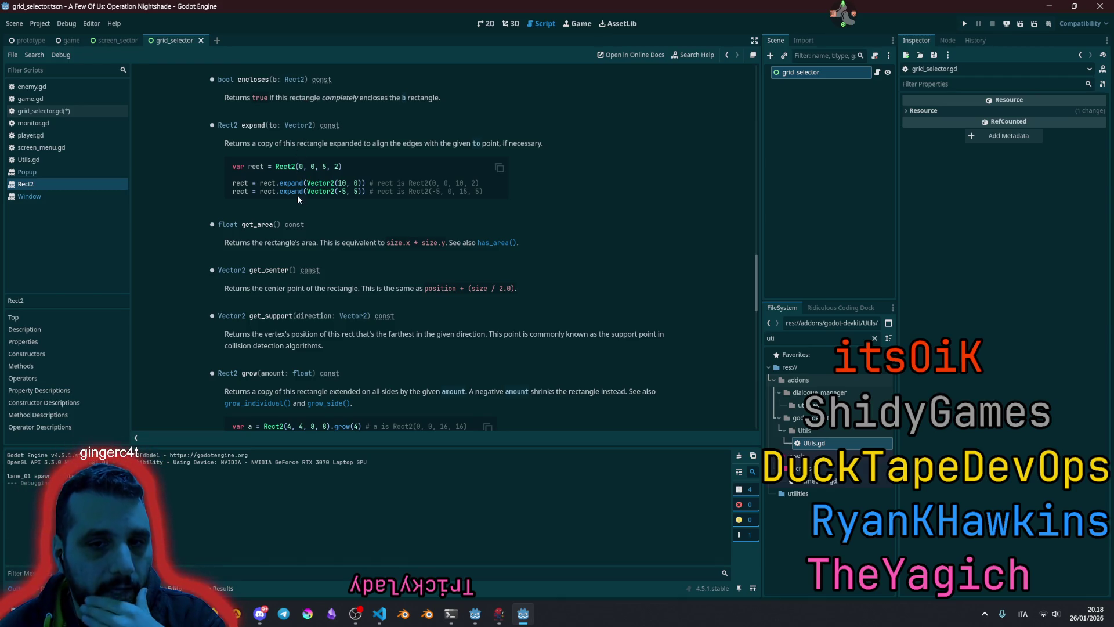
scroll(330, 265, up, 10)
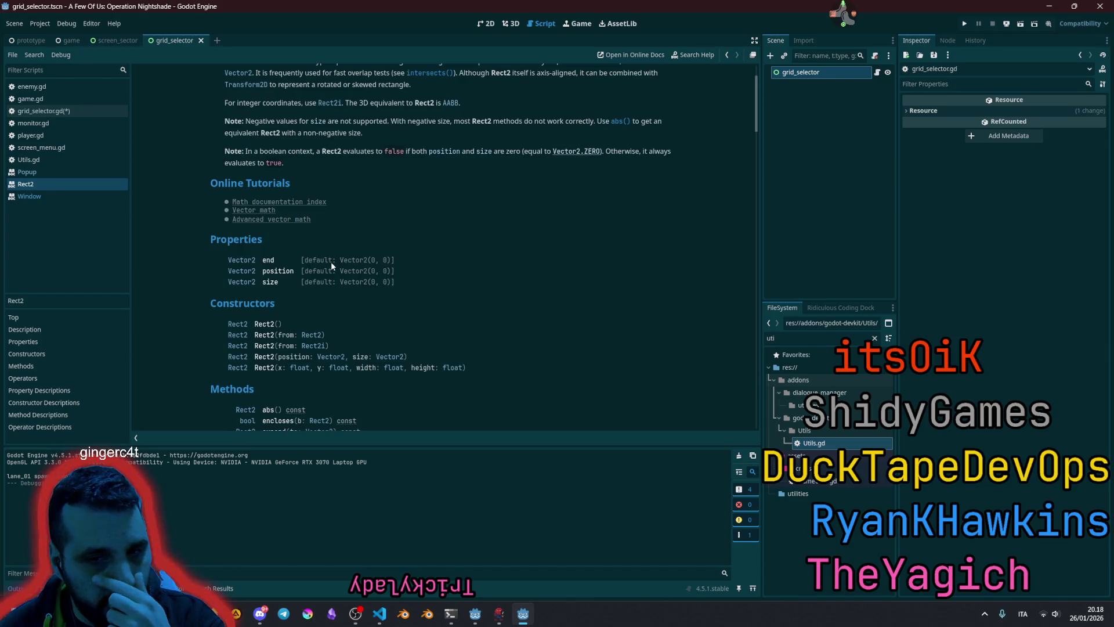
scroll(331, 263, down, 5)
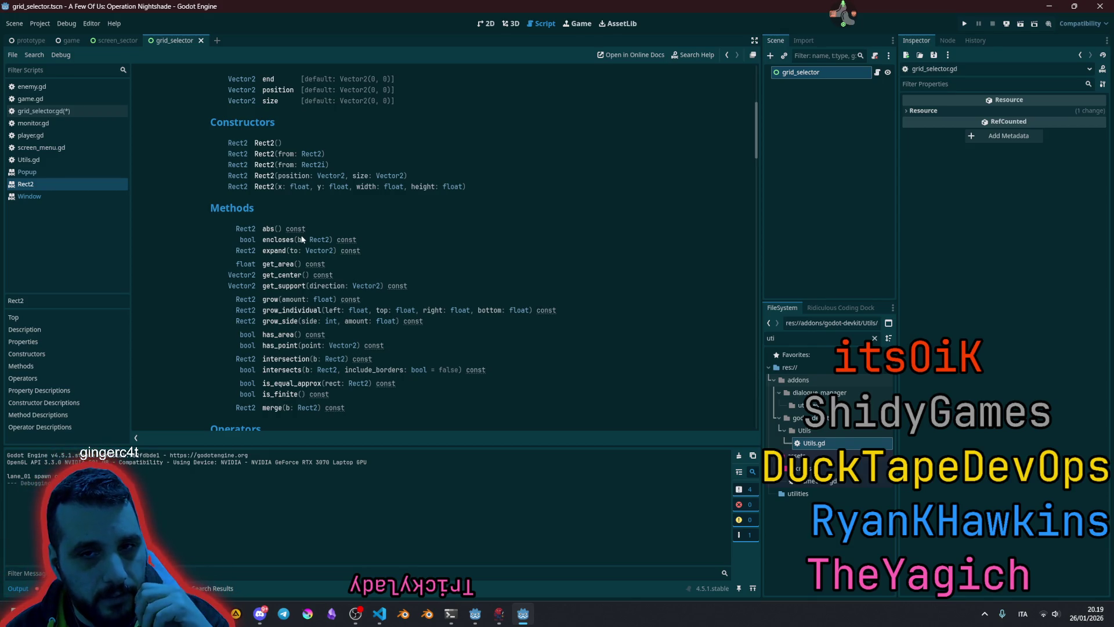
- Try 'make' in the quick file opener, then dismiss the resource picker
scroll(302, 237, up, 5)
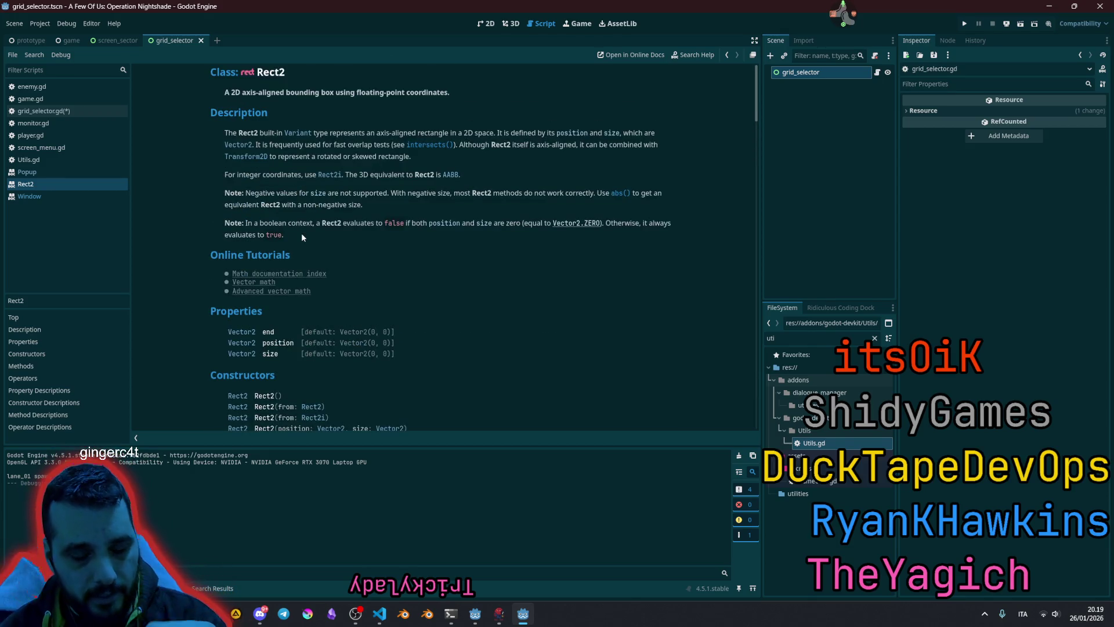
key(shift+alt+o)
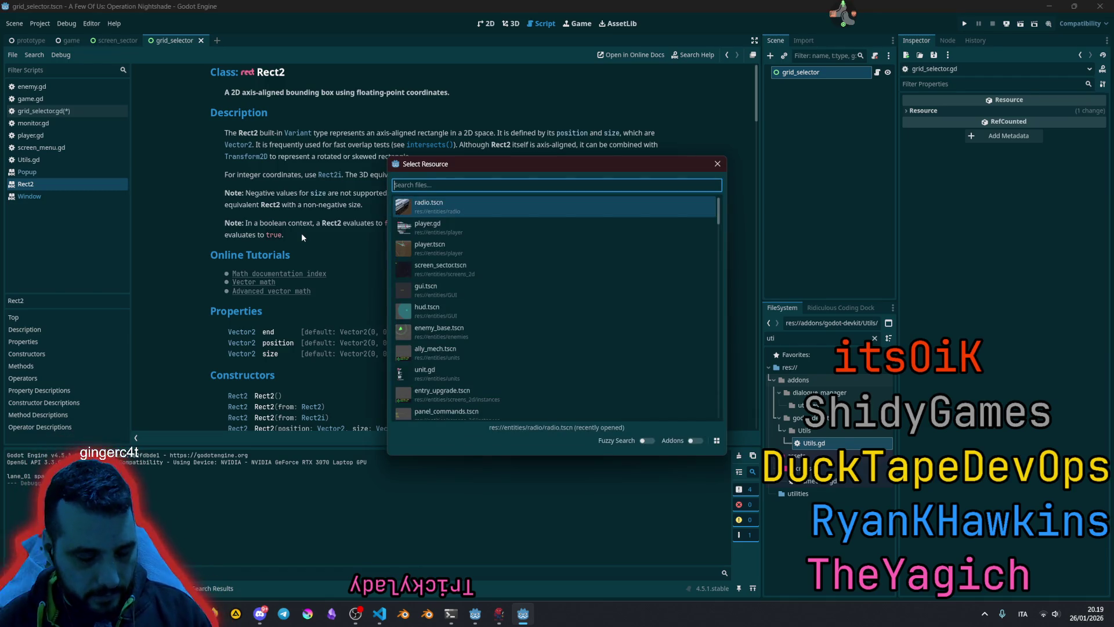
text(make)
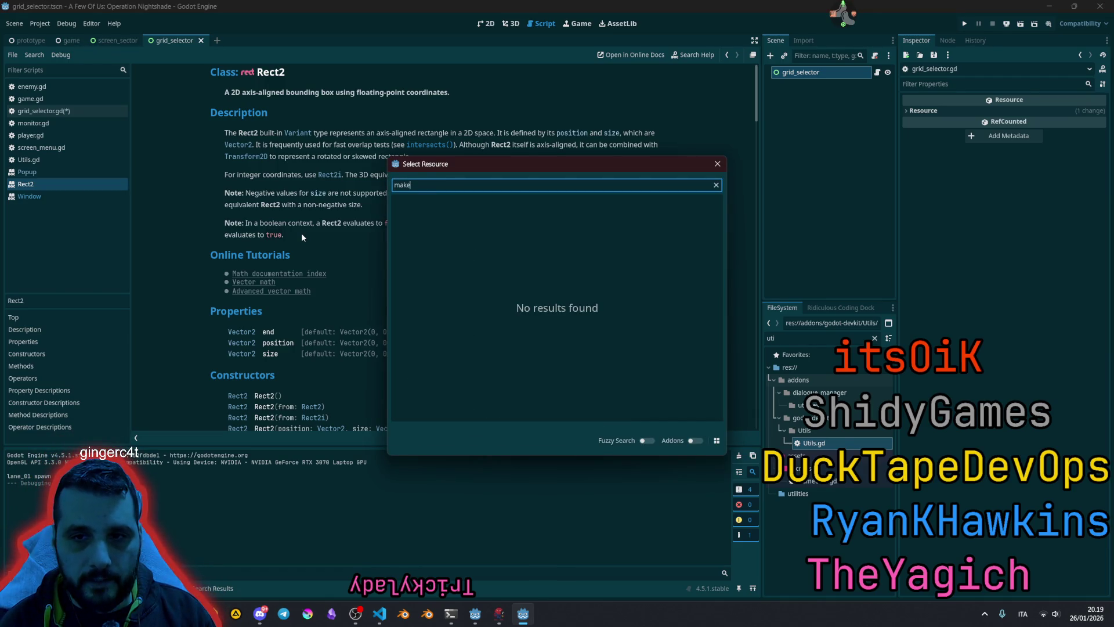
key(BackSpace)
key(BackSpace)
key(BackSpace)
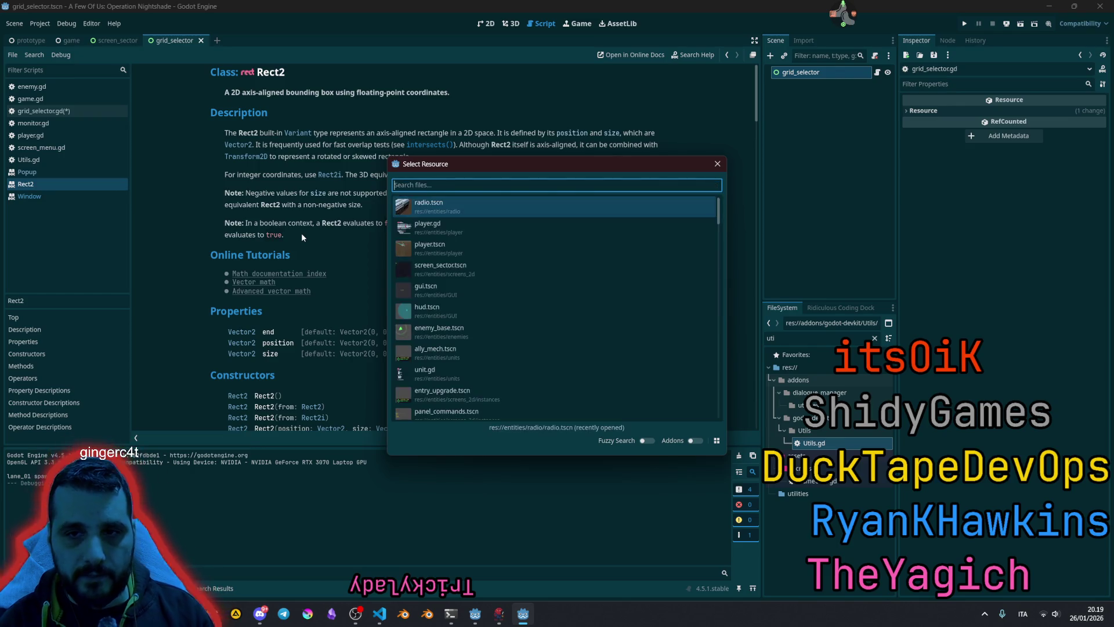
key(Escape)
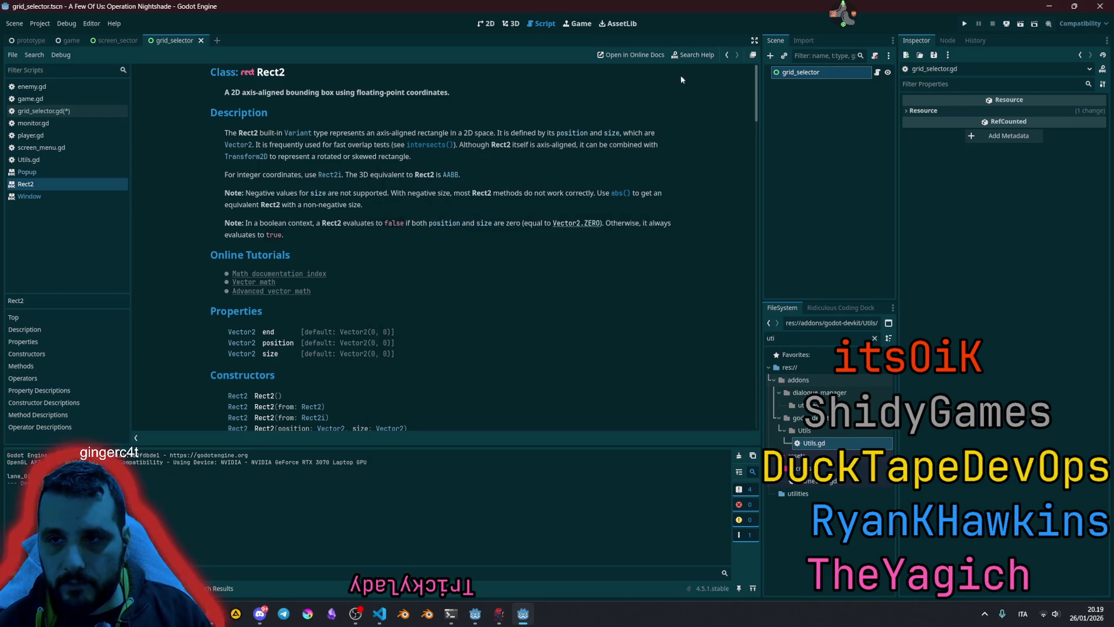
- Search the docs for 'make_', then 'inside', collapsing the Node3D, Geometry2D and Node branches
click(694, 54)
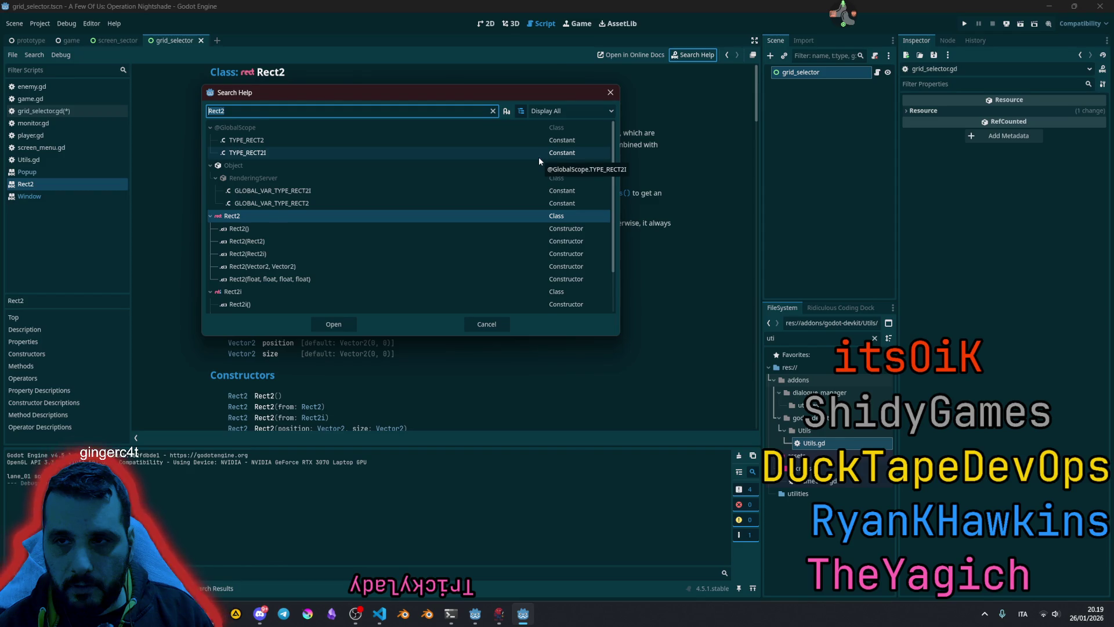
text(mak)
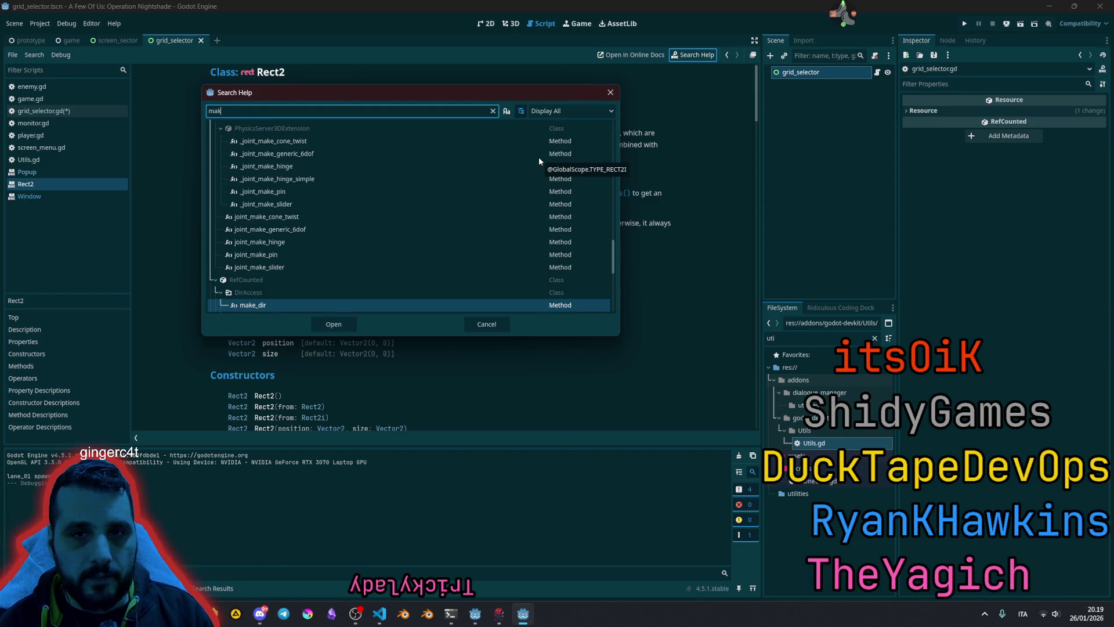
text(e_)
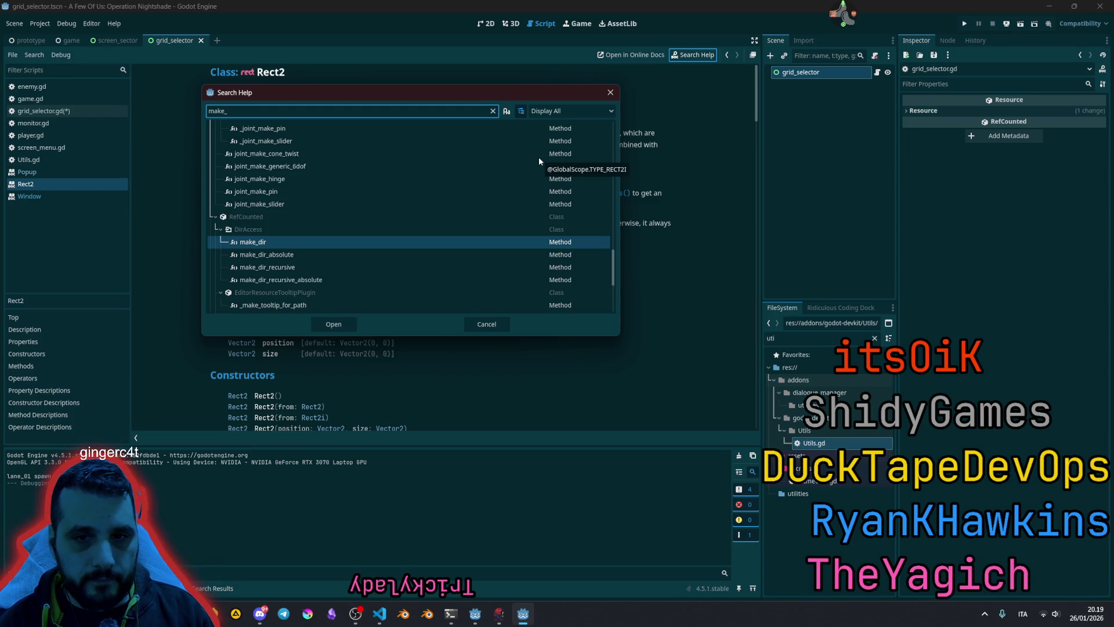
key(BackSpace)
key(BackSpace)
key(BackSpace)
text(i)
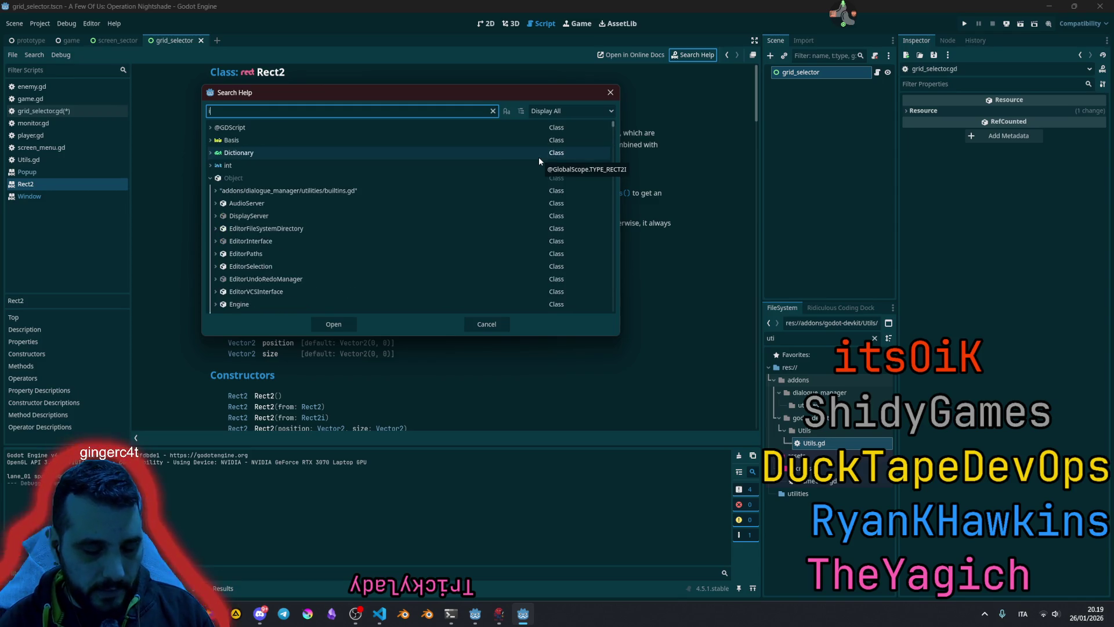
text(nside)
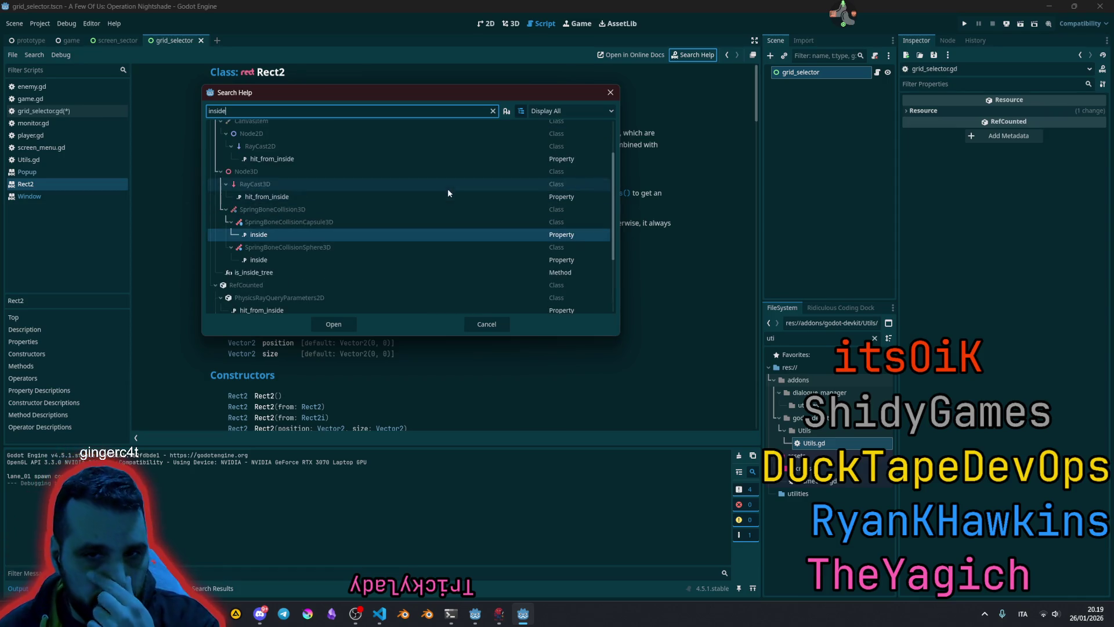
click(221, 171)
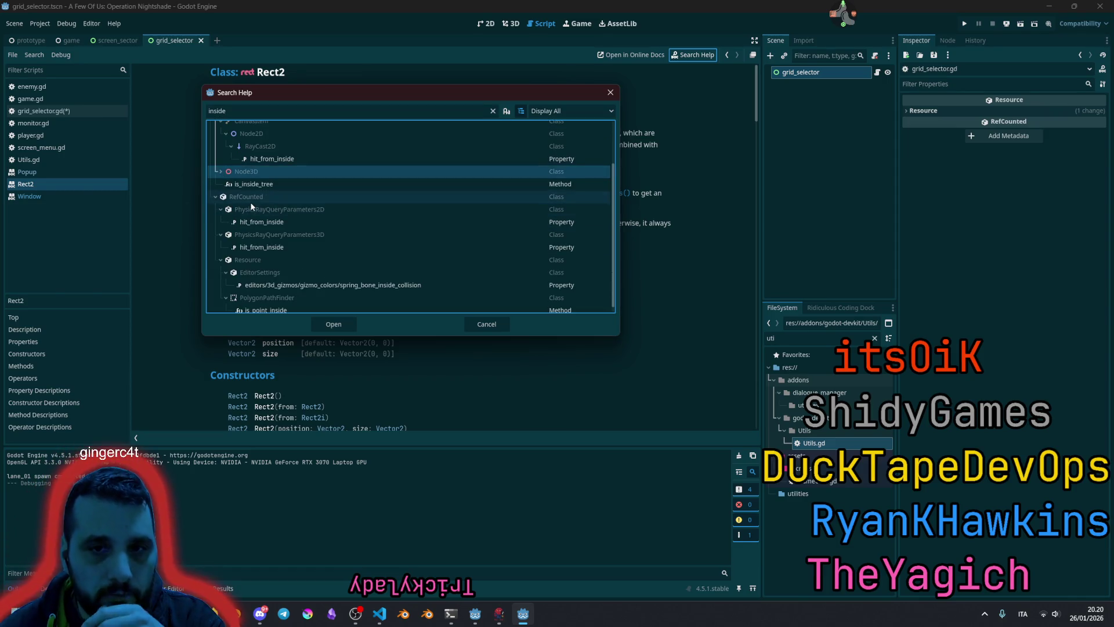
scroll(250, 201, up, 2)
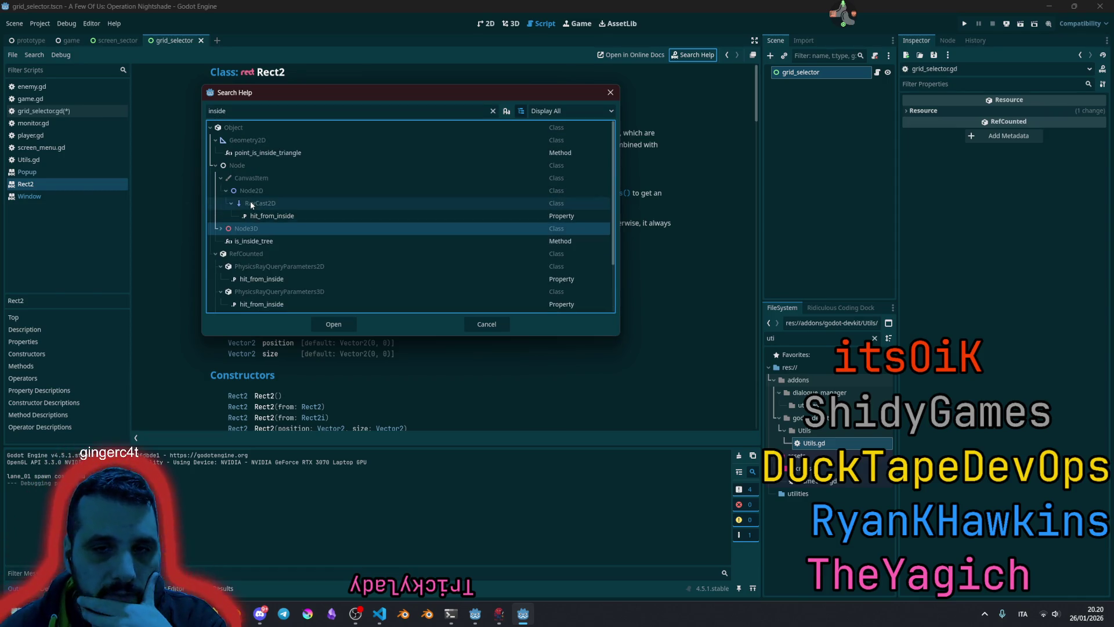
click(215, 140)
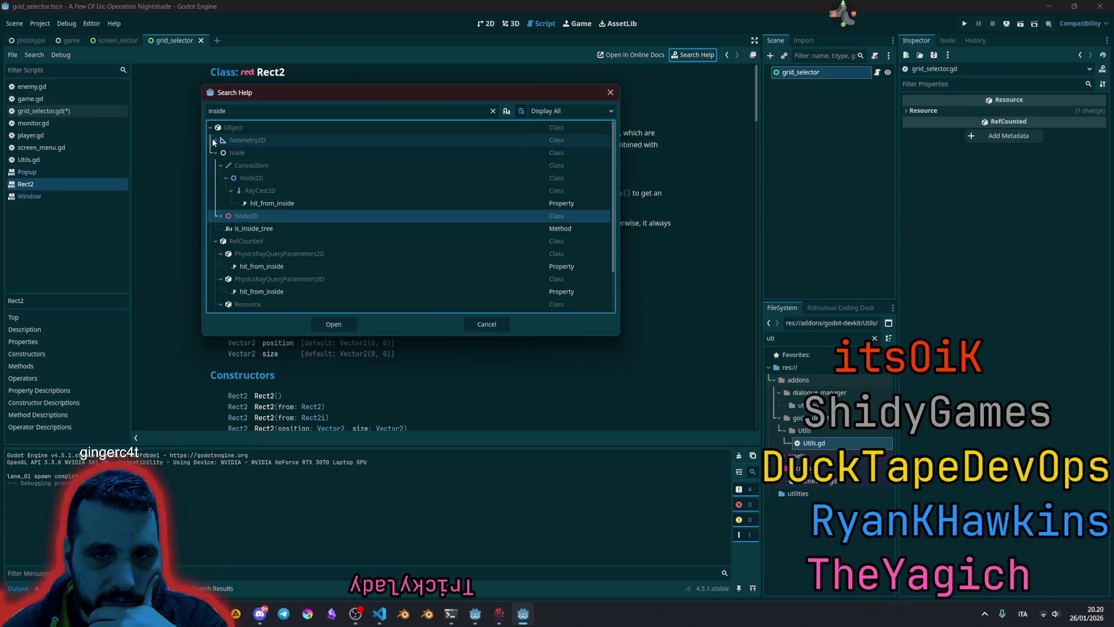
click(212, 154)
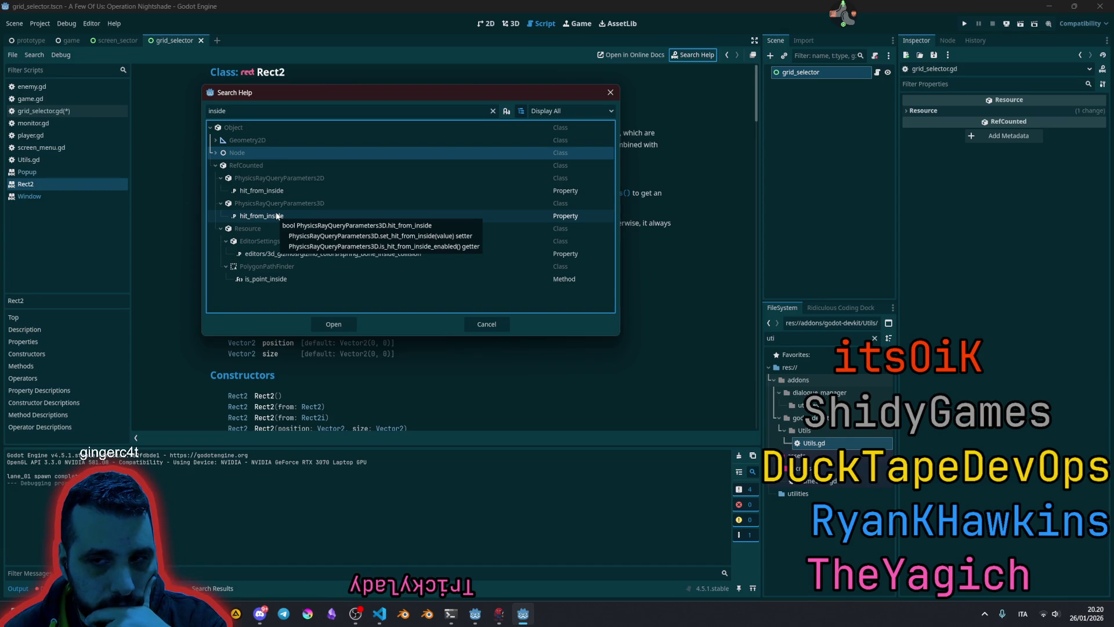
- Refine the help search through 'make_vi' and 'contro', ending on 'make'
double_click(252, 111)
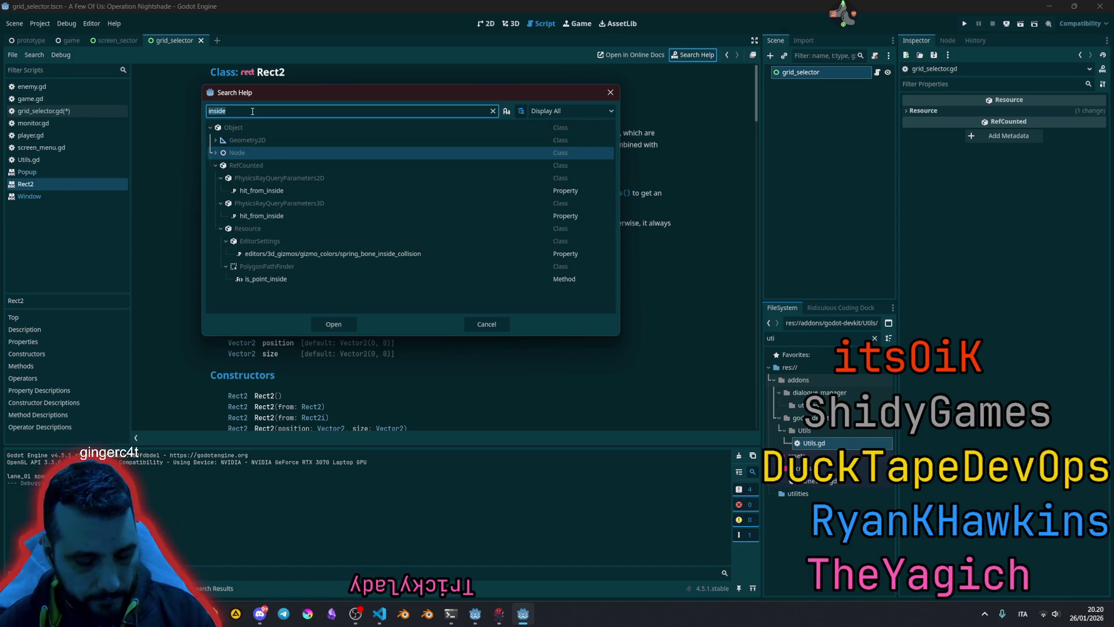
text(make_vi)
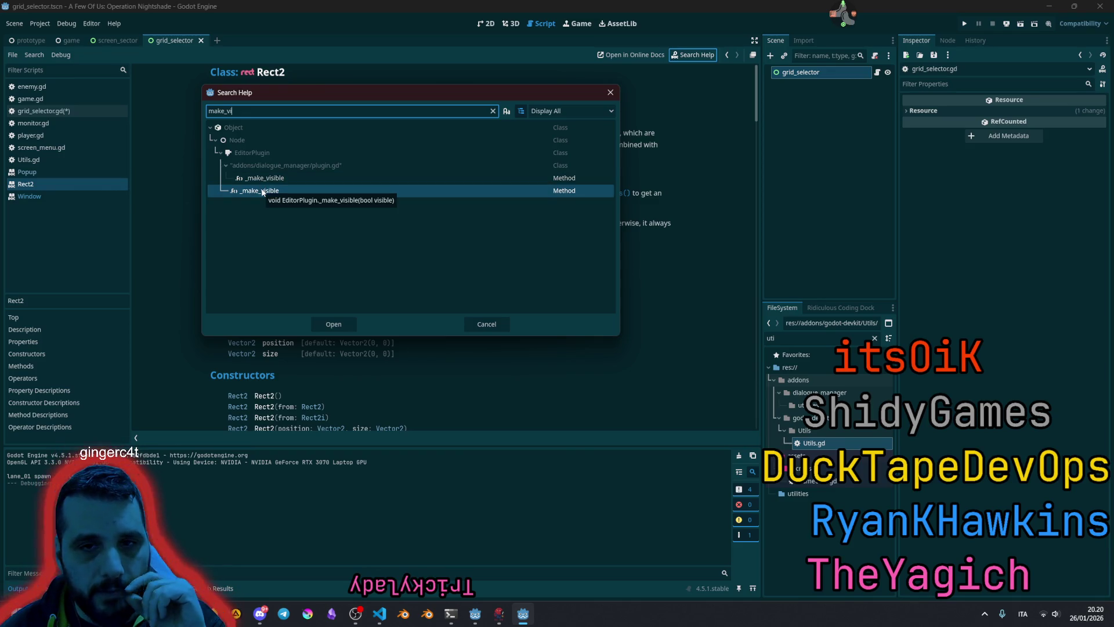
double_click(245, 110)
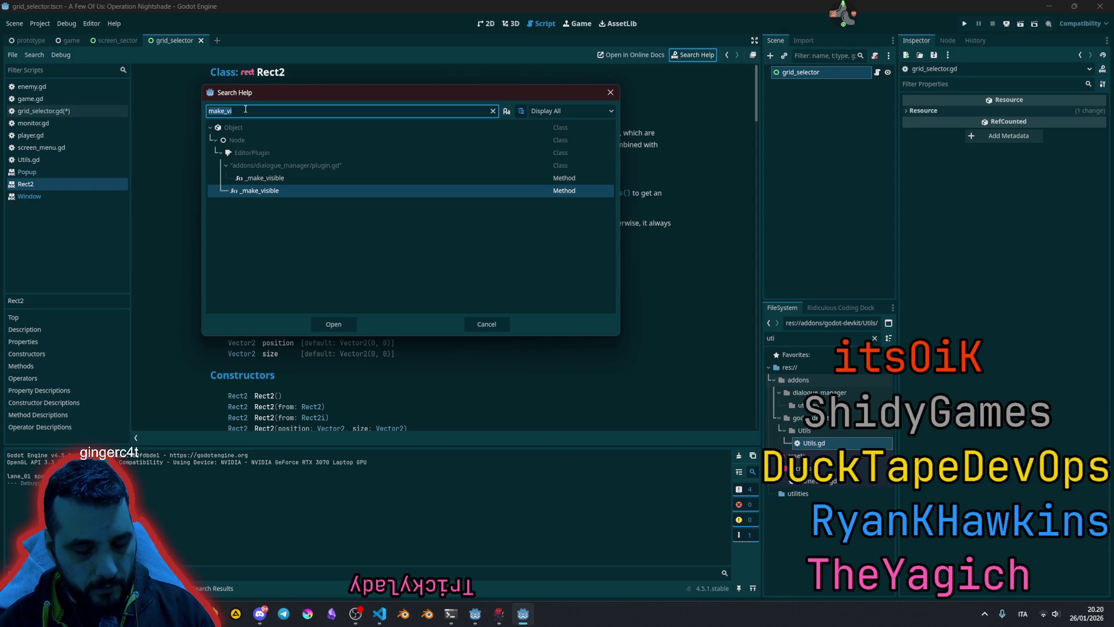
text(o)
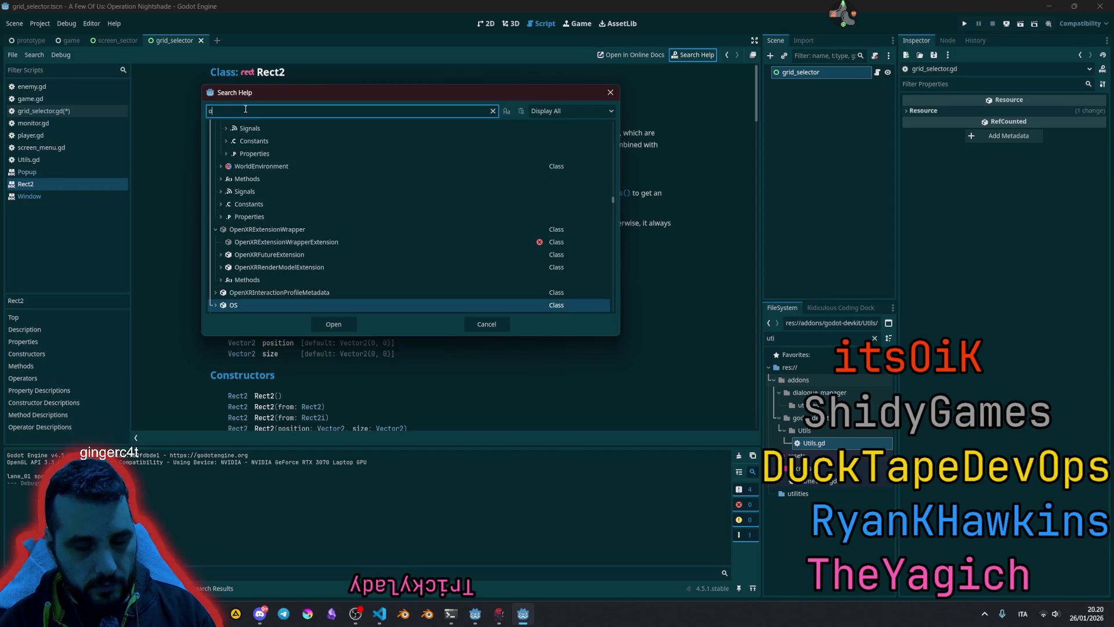
key(BackSpace)
text(controi)
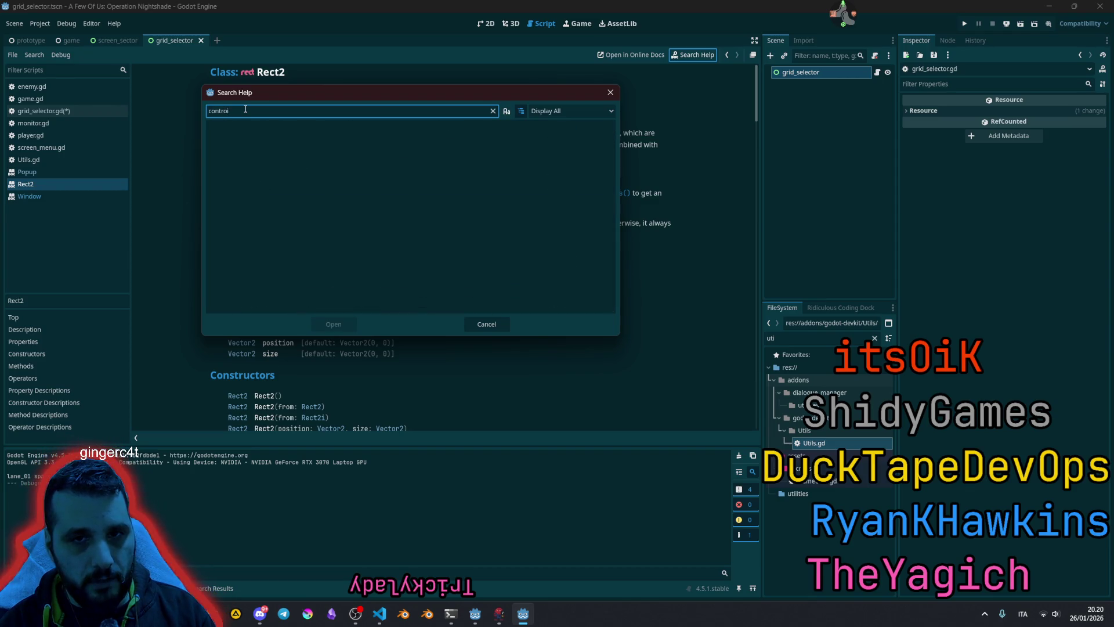
key(BackSpace)
key(BackSpace)
key(BackSpace)
text(make)
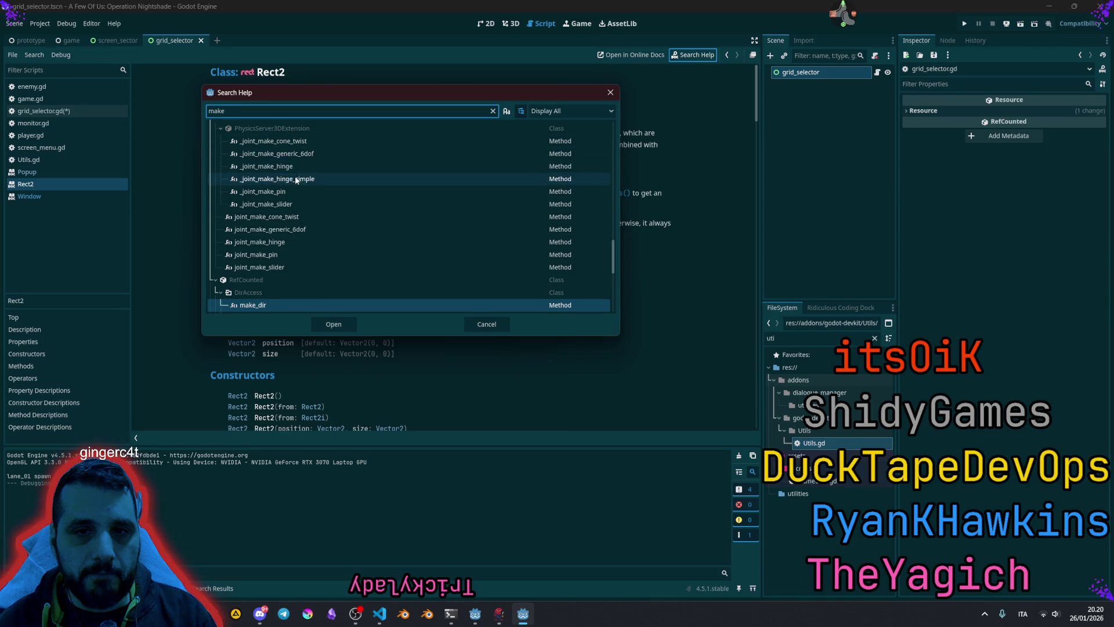
- Browse the 'make' results, collapse the Node3D and Node2D branches, and close the search
scroll(279, 185, up, 5)
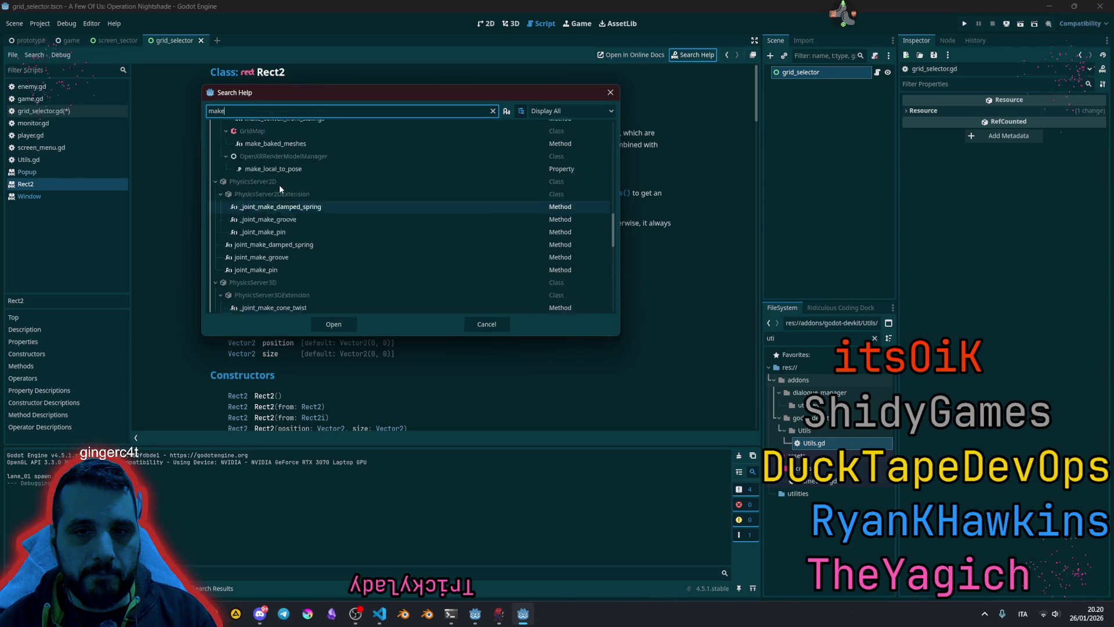
scroll(282, 202, up, 3)
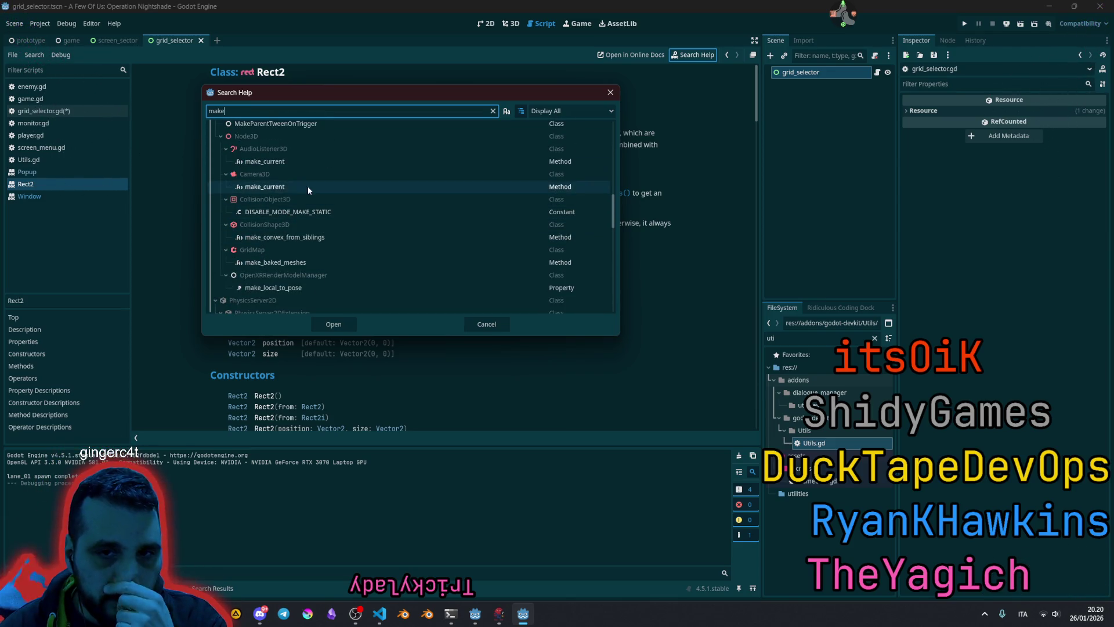
mouse_move(315, 292)
scroll(315, 290, up, 4)
click(222, 256)
scroll(242, 243, up, 5)
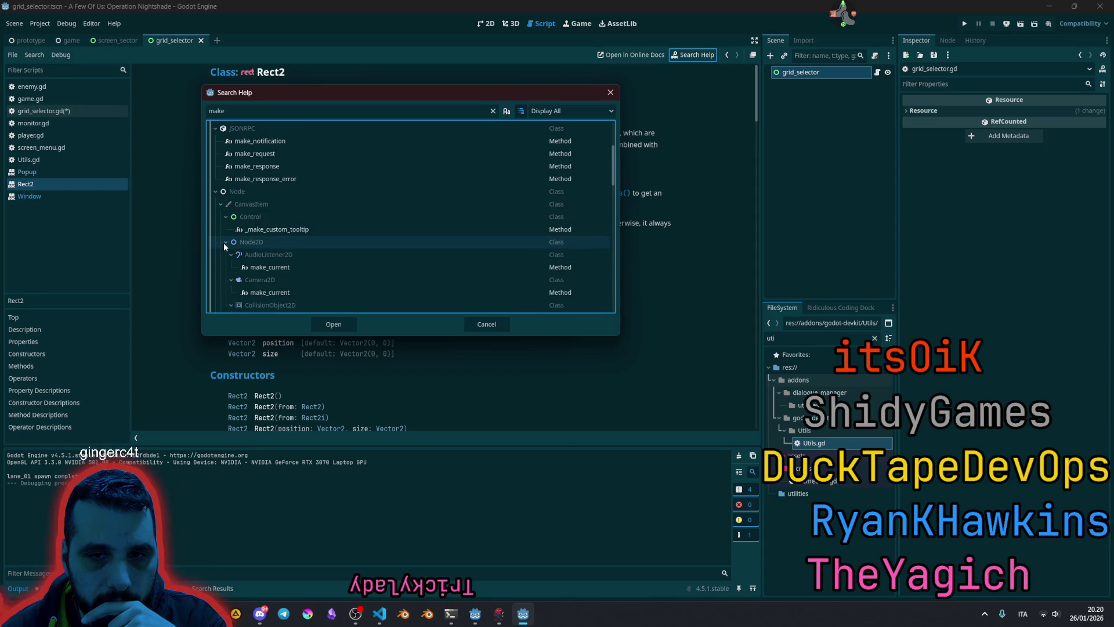
click(224, 243)
click(274, 229)
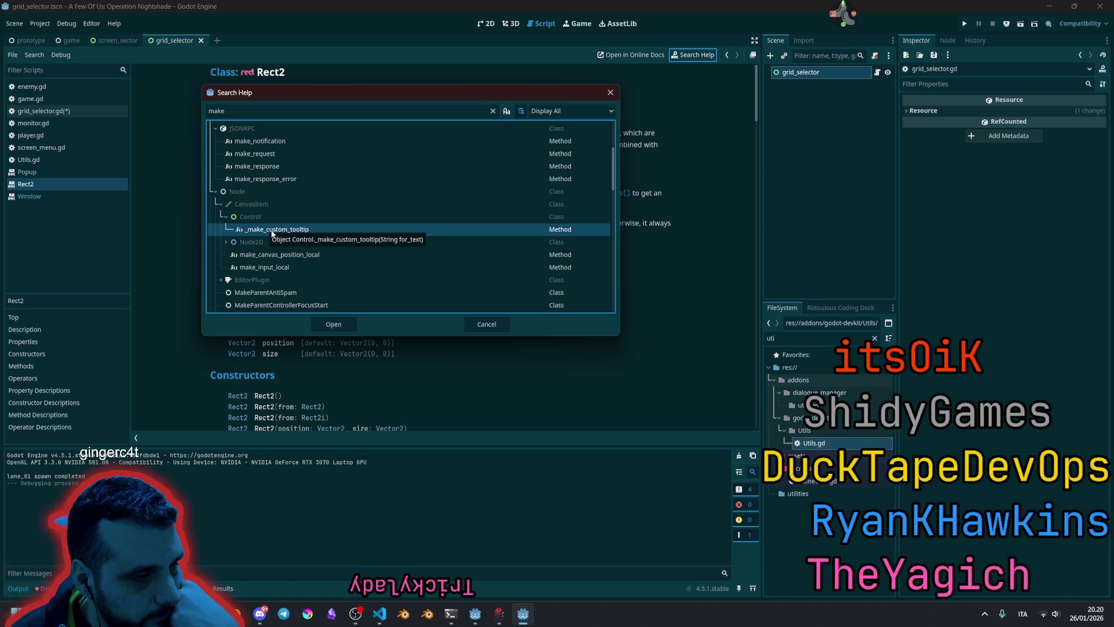
scroll(281, 238, down, 10)
scroll(295, 260, down, 5)
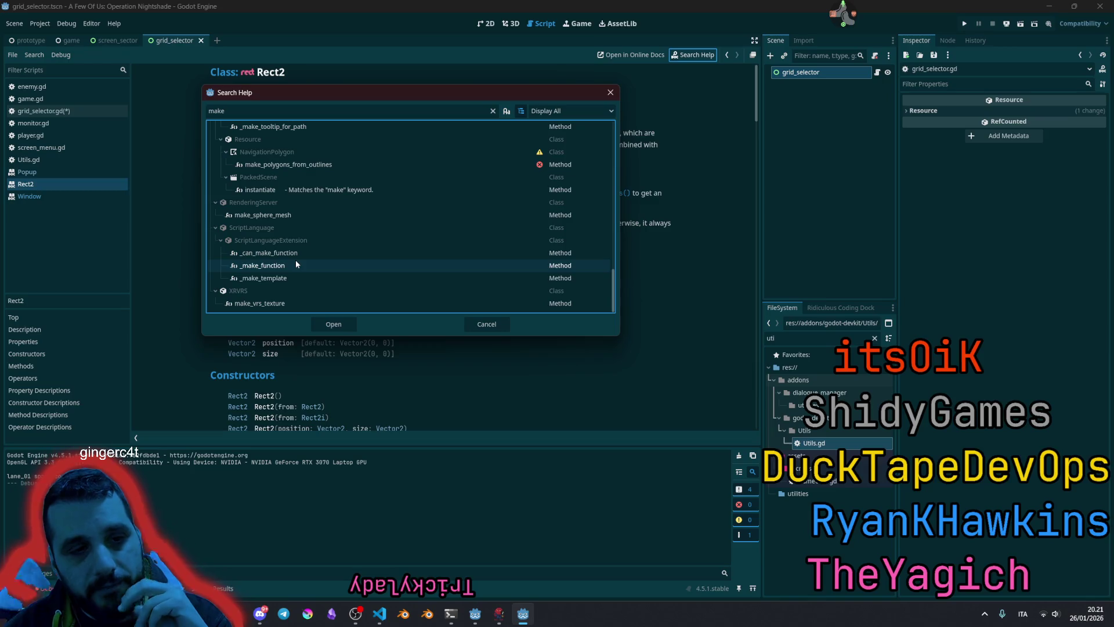
click(615, 92)
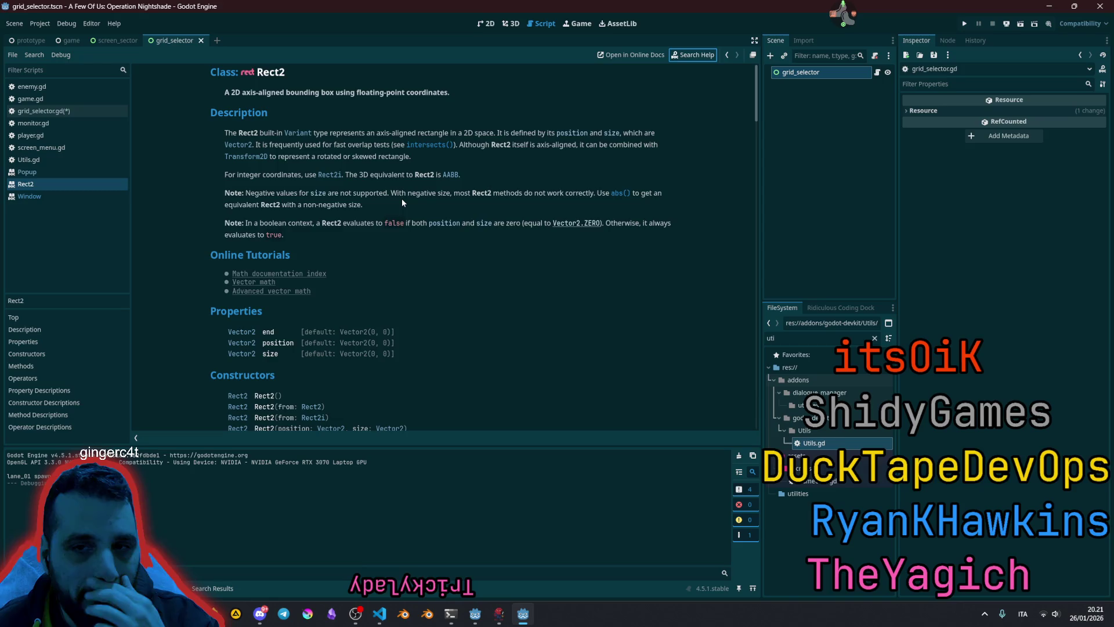
click(427, 175)
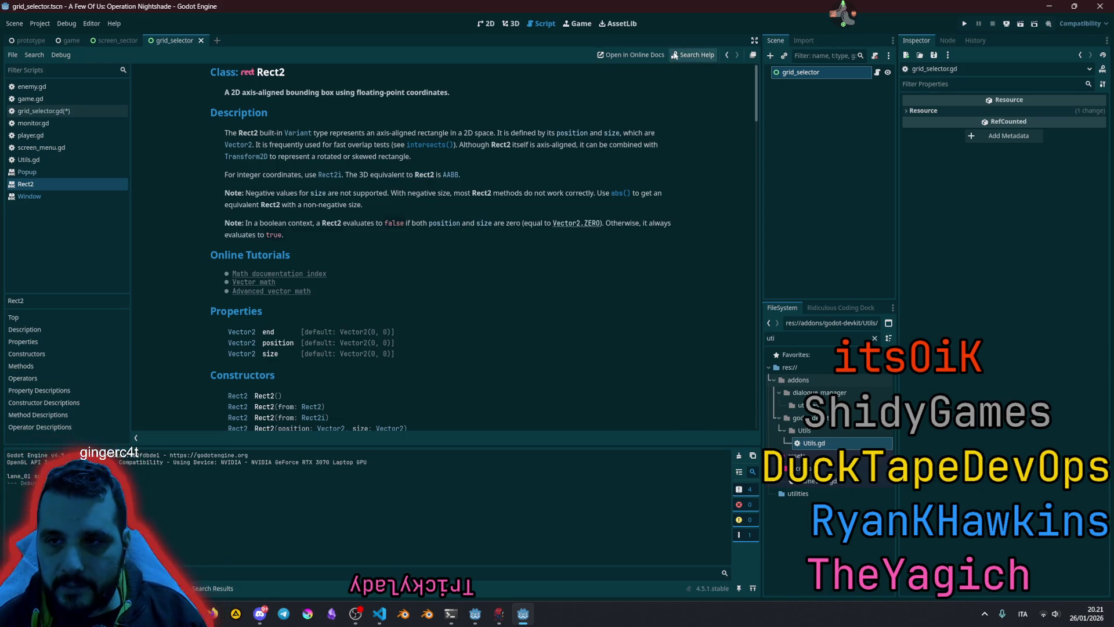
- Search help for 'geometry', open Geometry2D, skim its methods, and go back to Rect2
click(693, 55)
text(geometry)
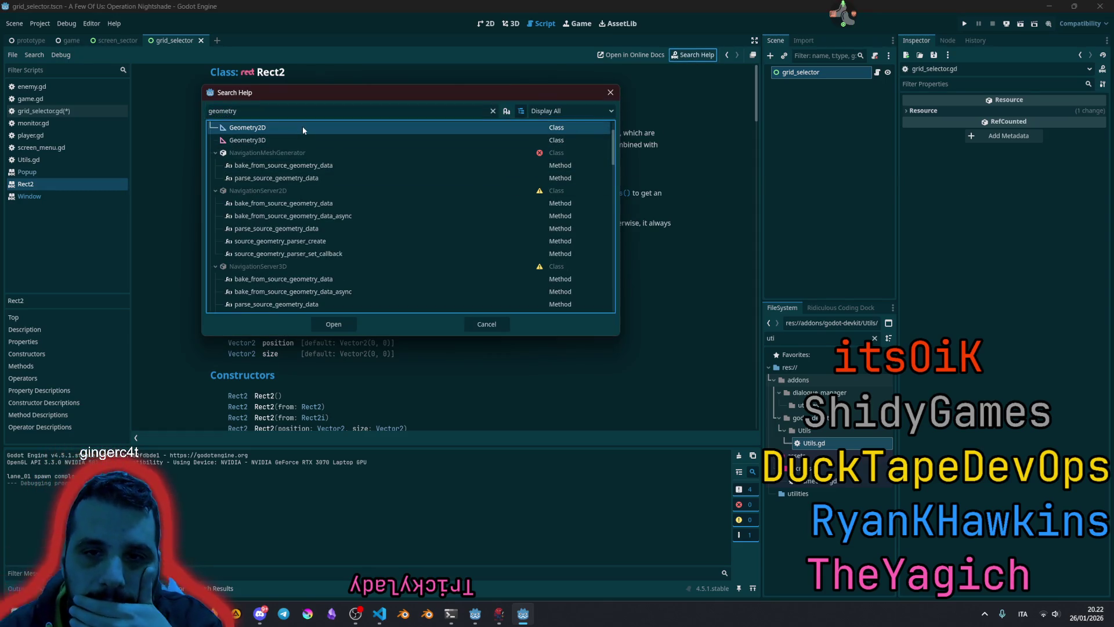
double_click(302, 127)
scroll(342, 208, down, 4)
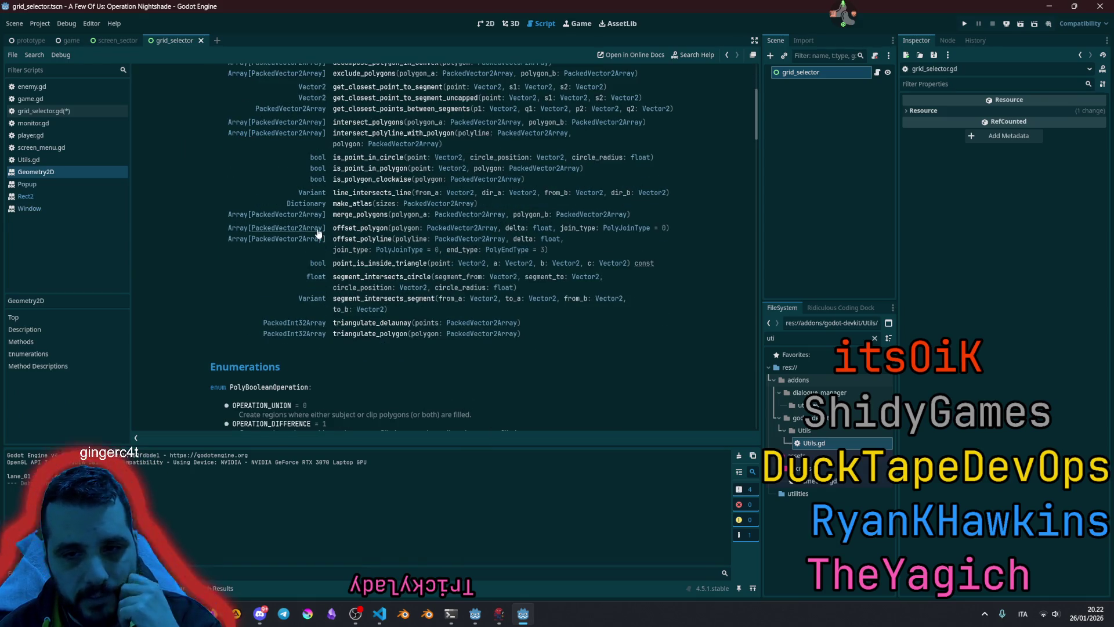
scroll(322, 259, up, 3)
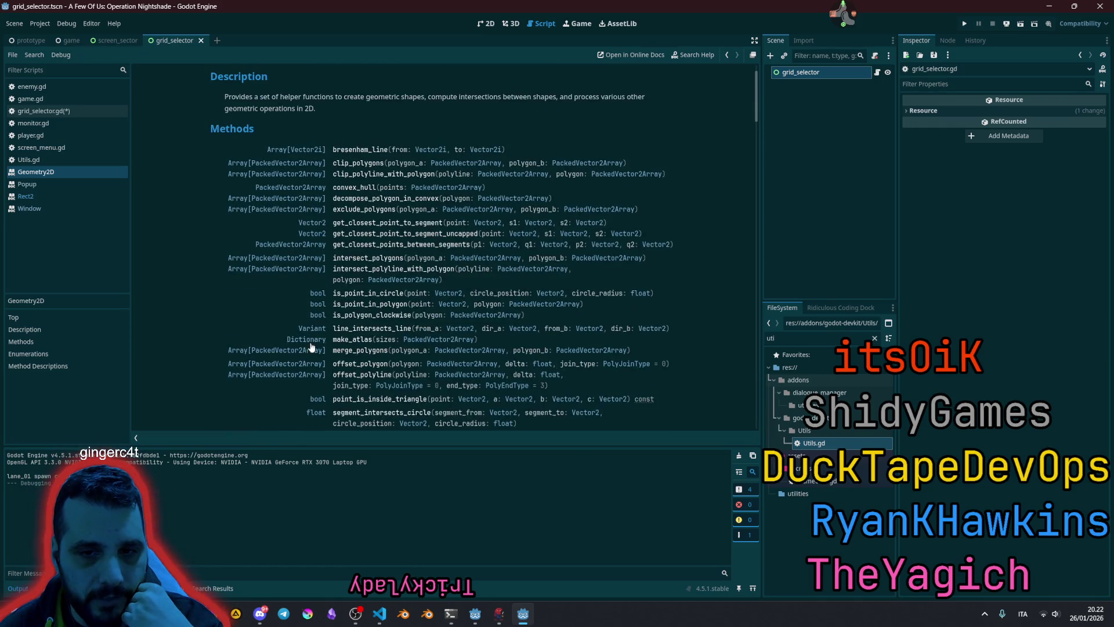
scroll(274, 192, up, 1)
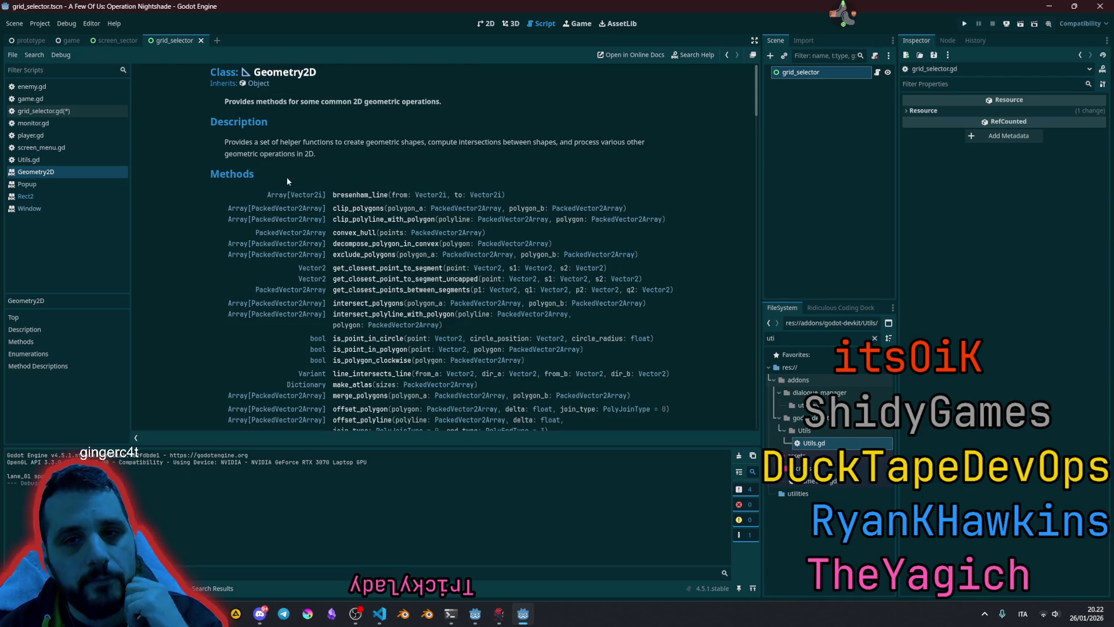
key(alt+Left)
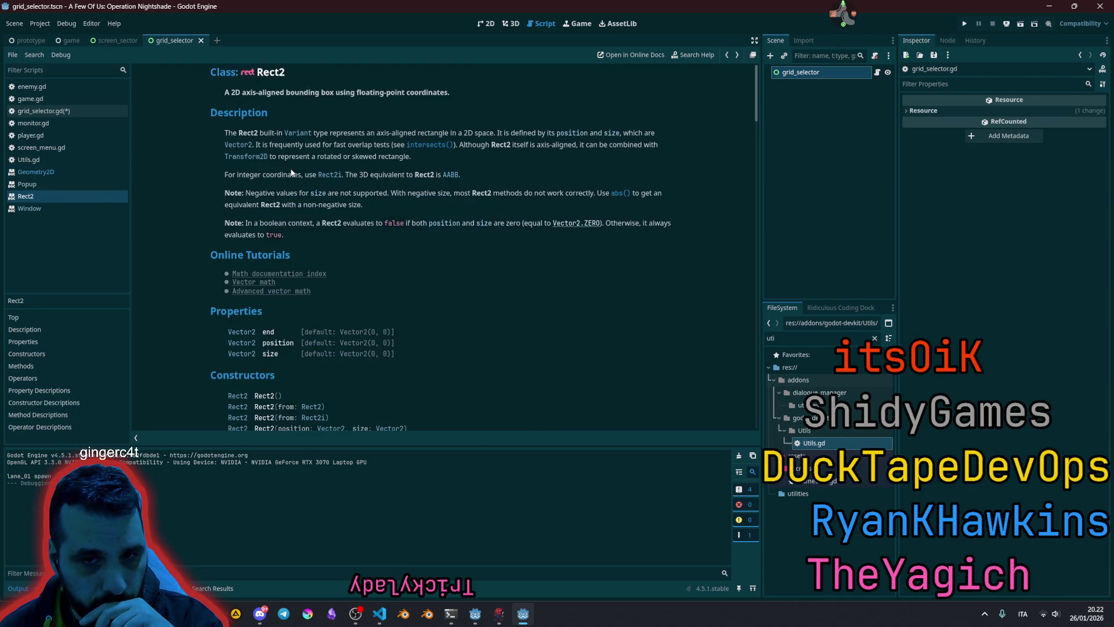
scroll(355, 235, down, 3)
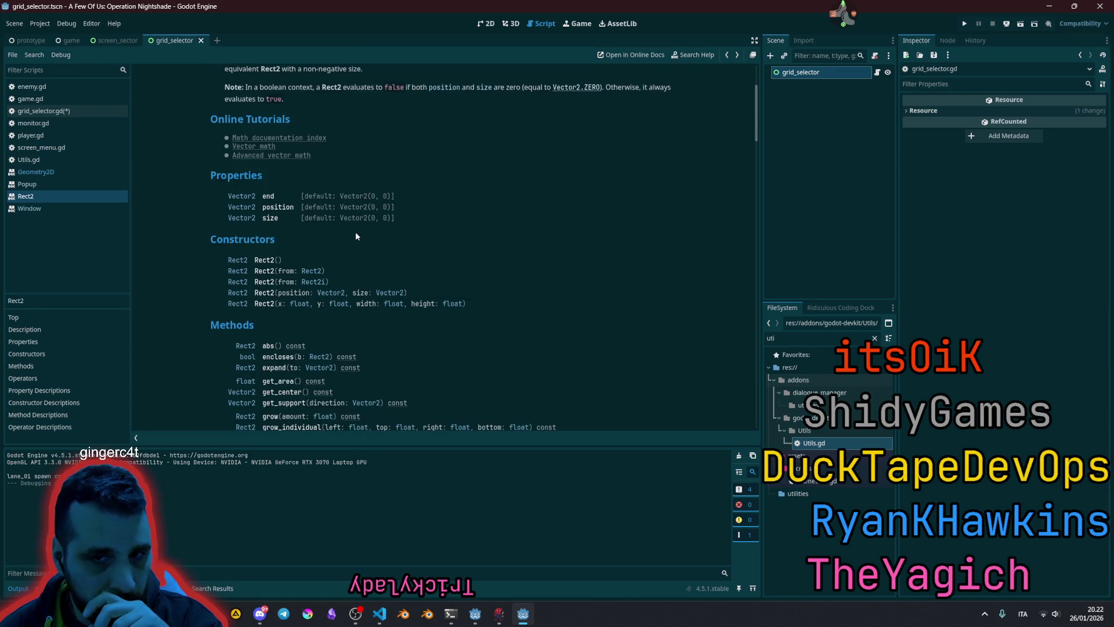
scroll(356, 234, down, 5)
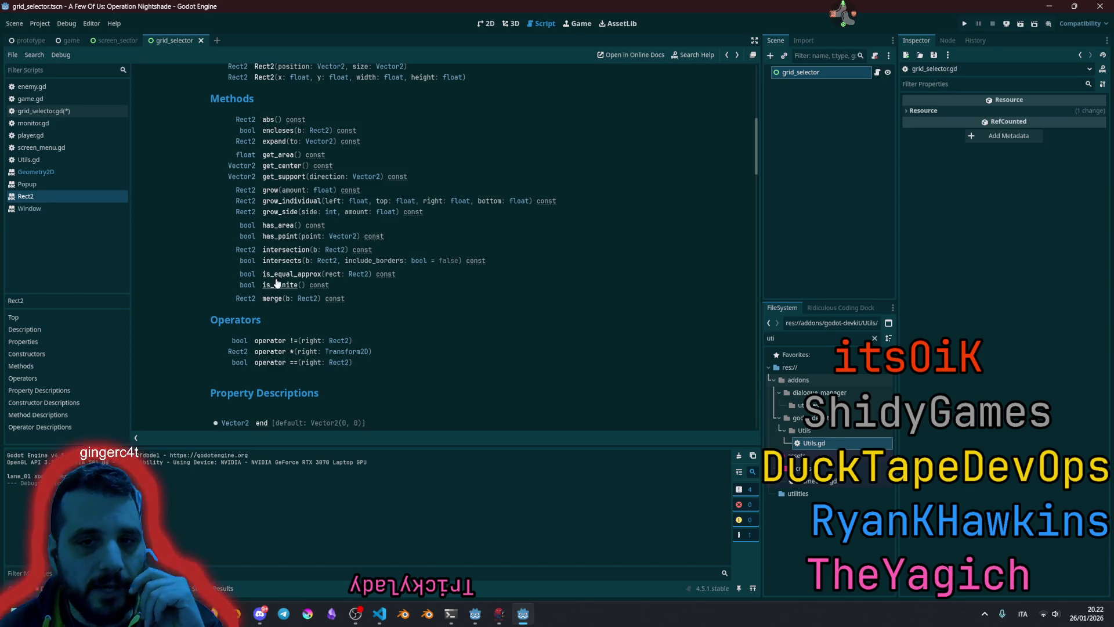
click(273, 142)
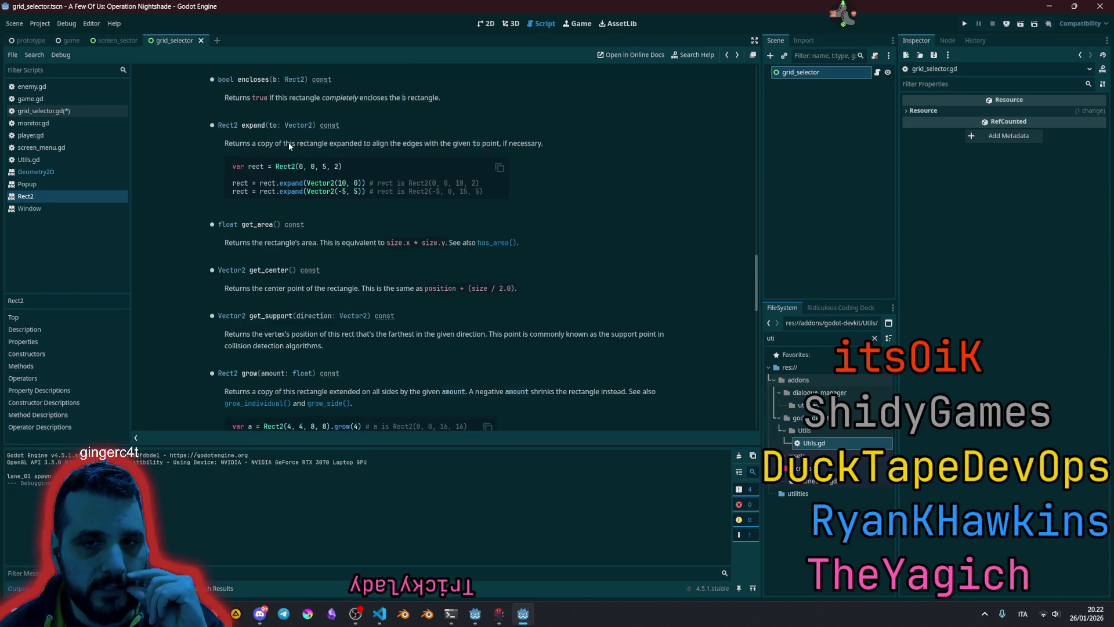
drag(230, 100, 392, 109)
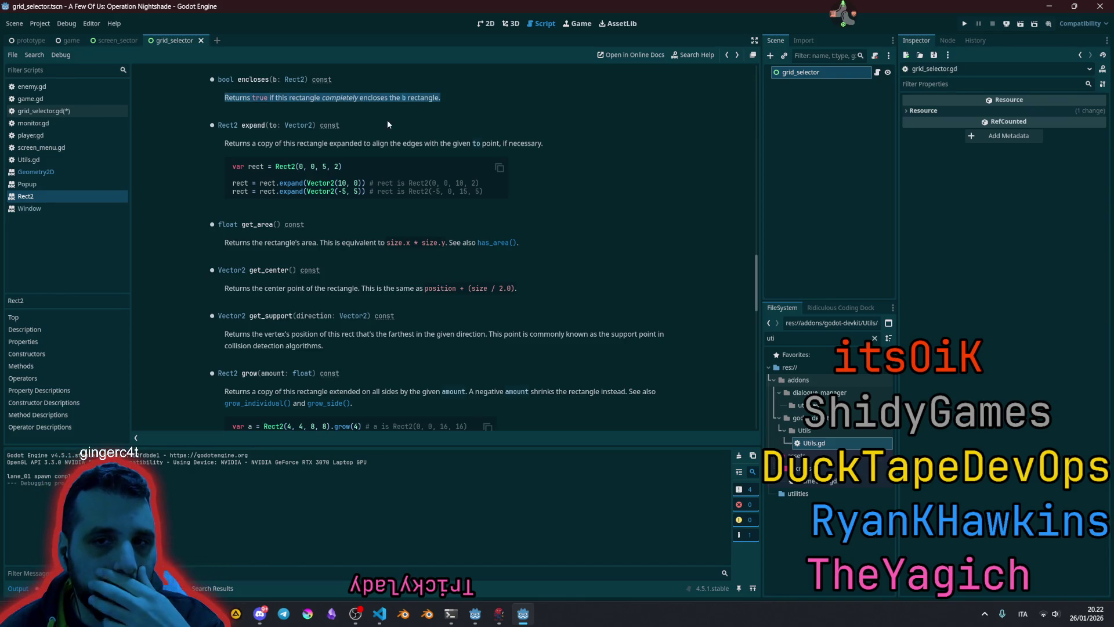
click(282, 99)
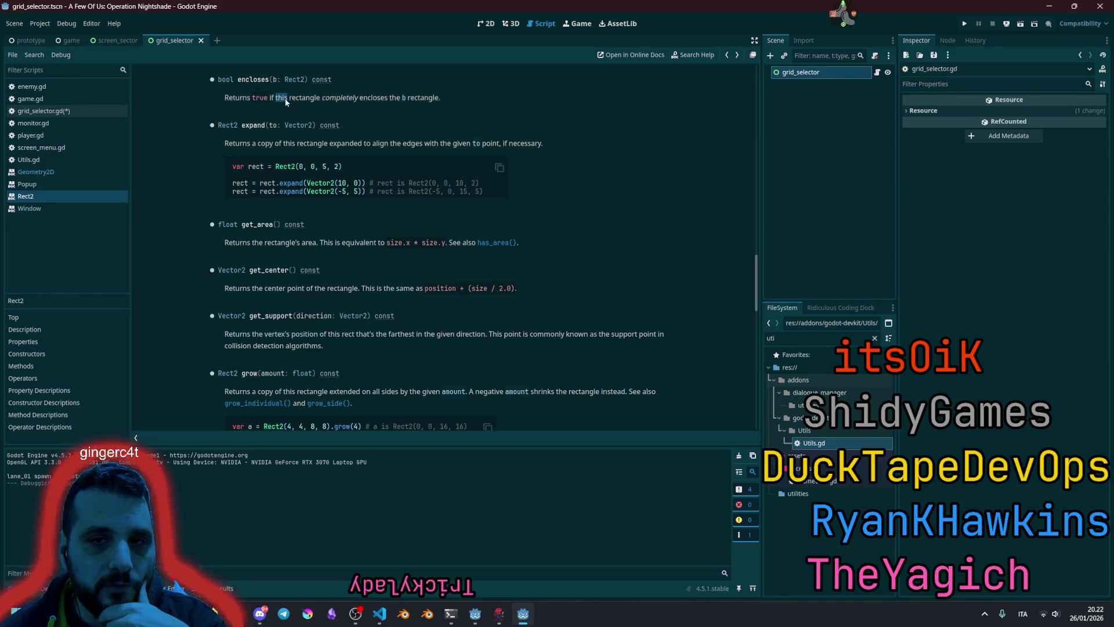
double_click(303, 100)
double_click(328, 99)
click(328, 98)
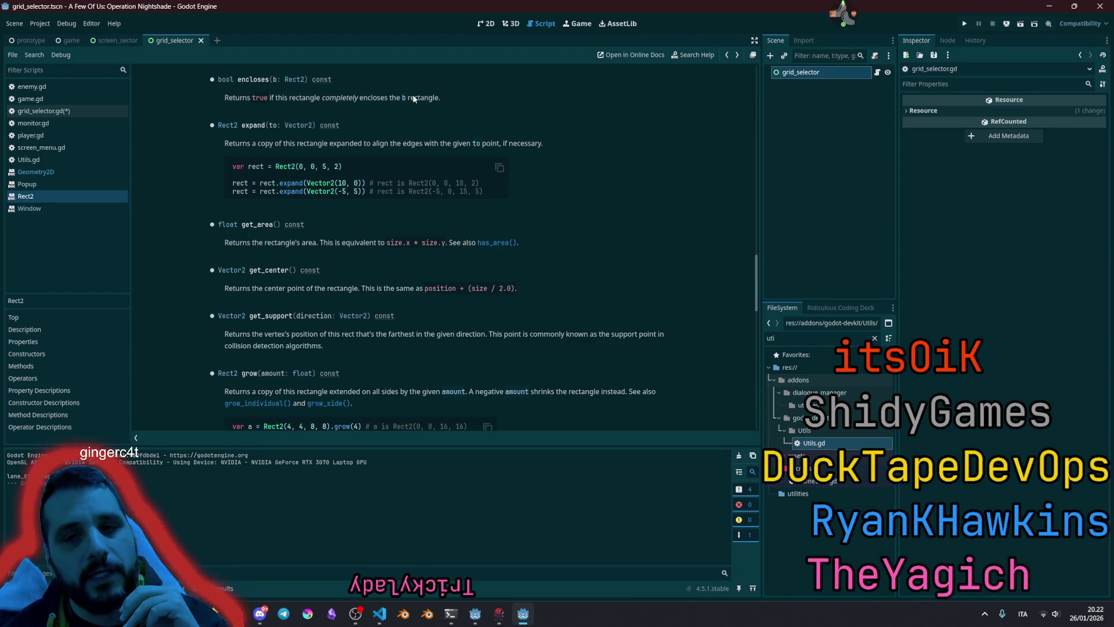
mouse_move(447, 96)
mouse_down()
mouse_move(238, 79)
mouse_move(275, 87)
mouse_up()
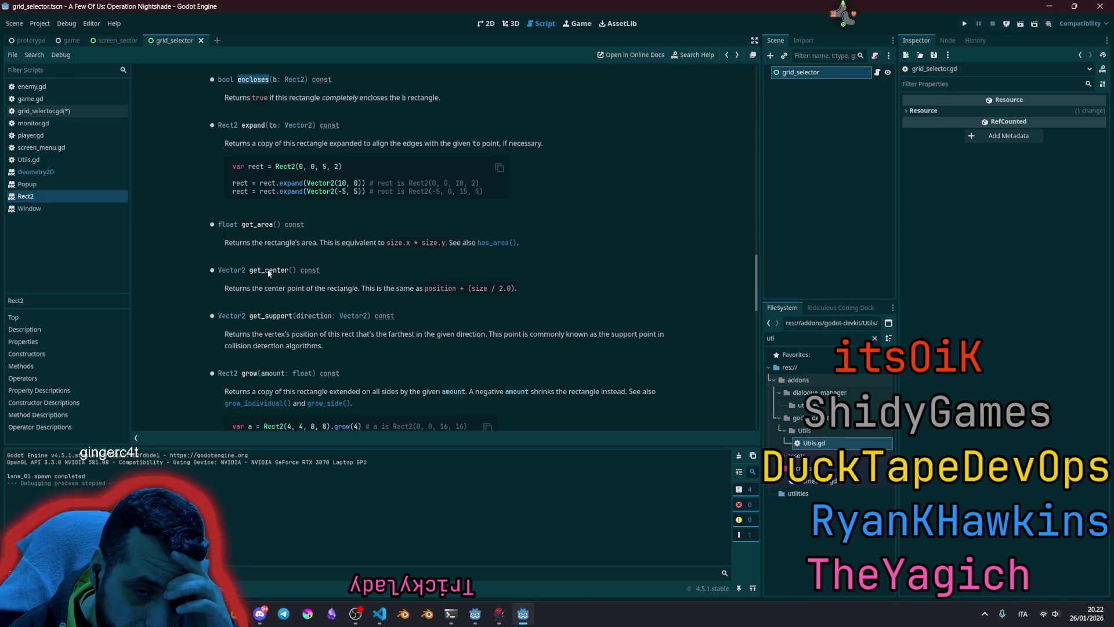
scroll(273, 256, down, 3)
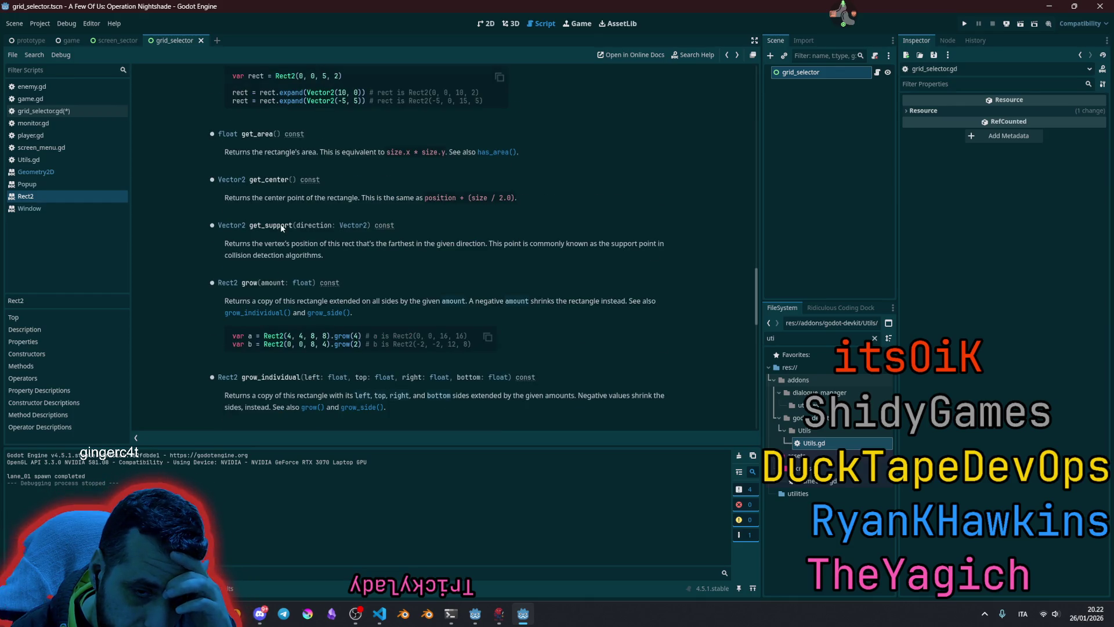
scroll(280, 224, down, 3)
scroll(280, 224, down, 7)
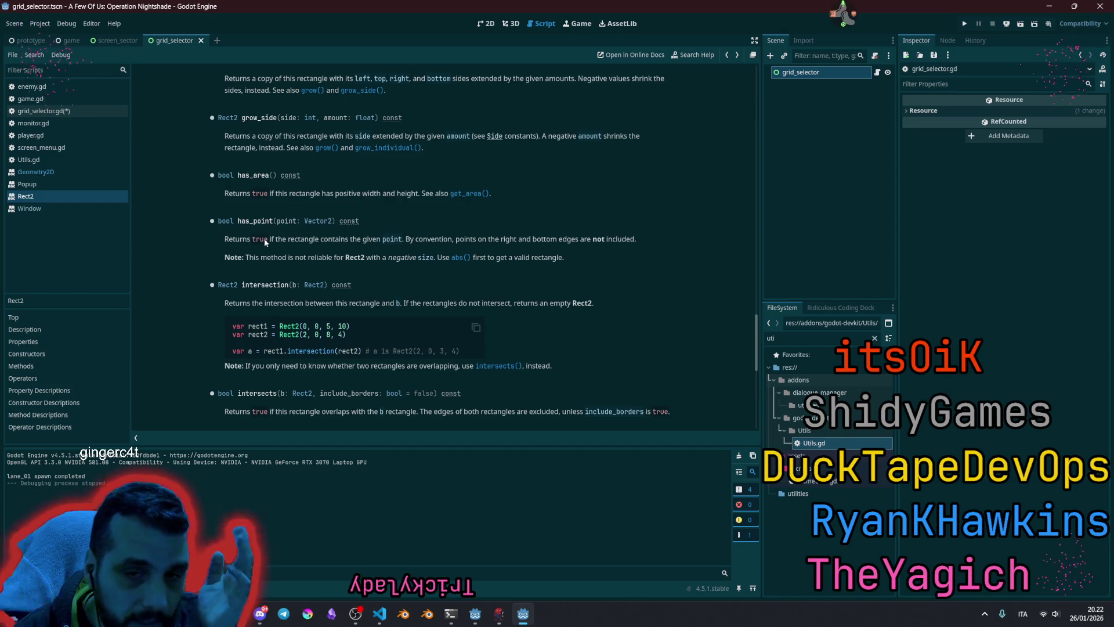
scroll(277, 192, down, 3)
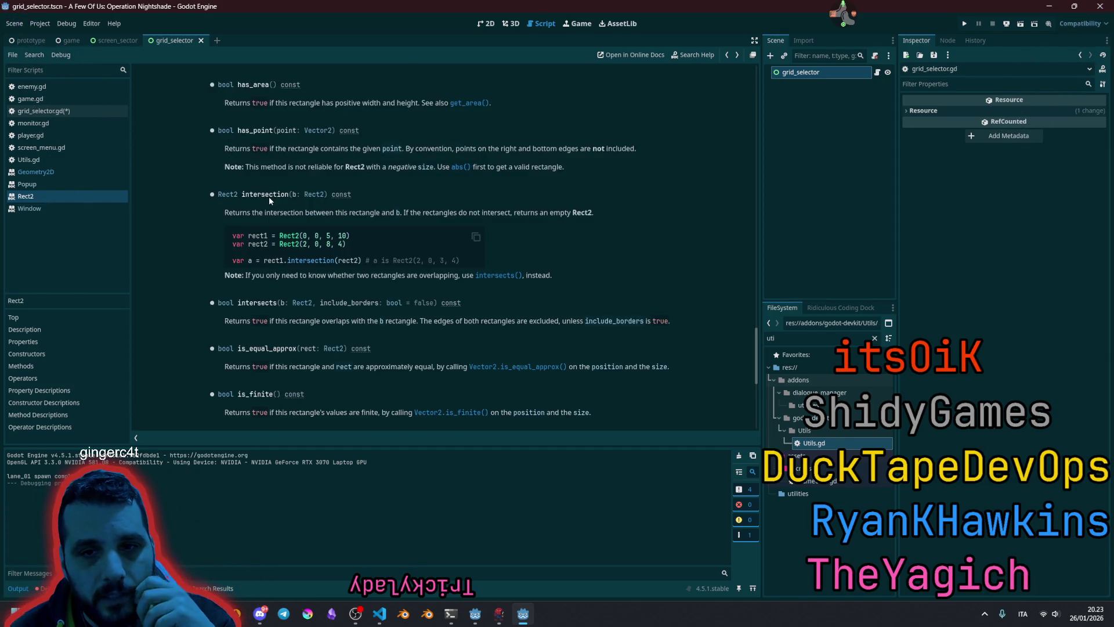
scroll(266, 198, down, 3)
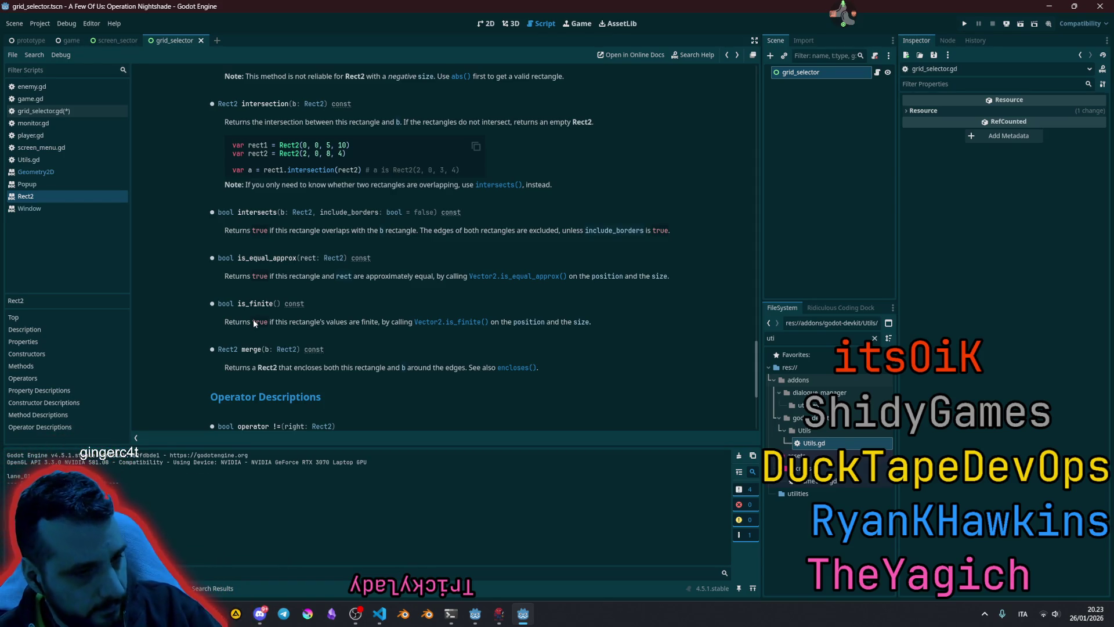
scroll(315, 367, up, 15)
scroll(315, 366, up, 20)
scroll(319, 354, down, 2)
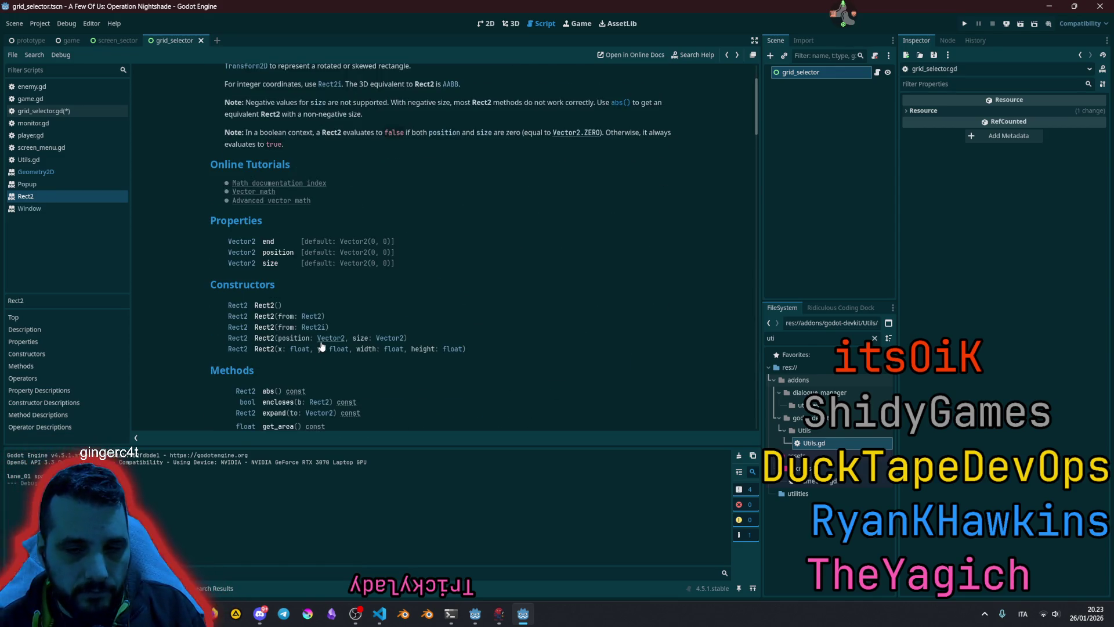
- Jump to Rect2's get_support and highlight its direction parameter and 'farthest in direction' wording
scroll(321, 347, down, 3)
click(286, 313)
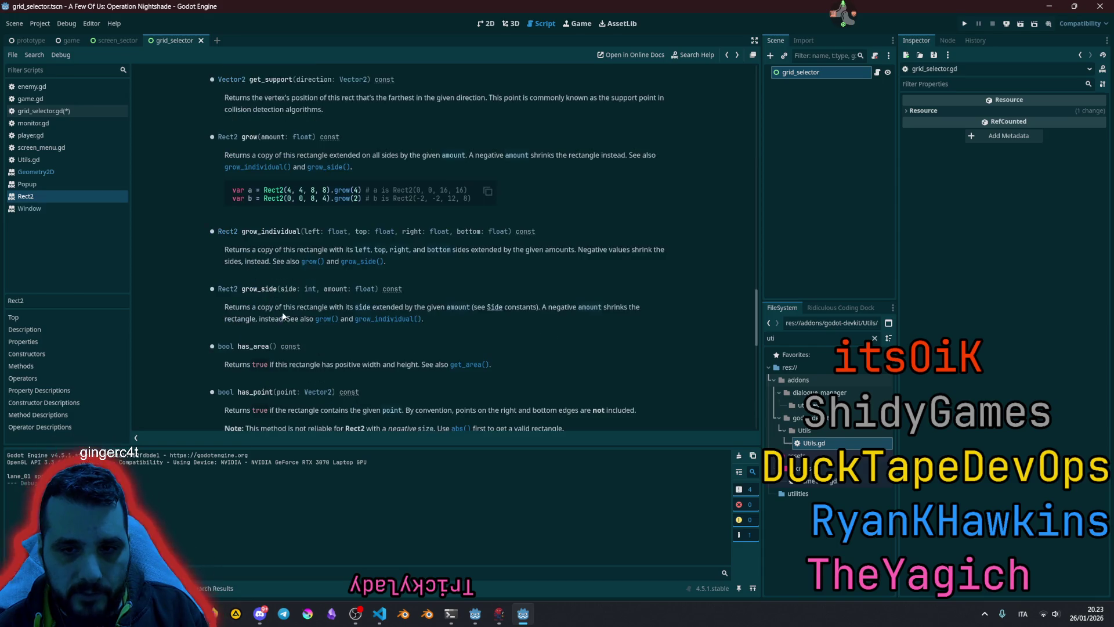
scroll(325, 133, up, 2)
scroll(314, 185, up, 1)
mouse_move(298, 216)
mouse_down()
mouse_move(210, 216)
mouse_move(337, 215)
mouse_up()
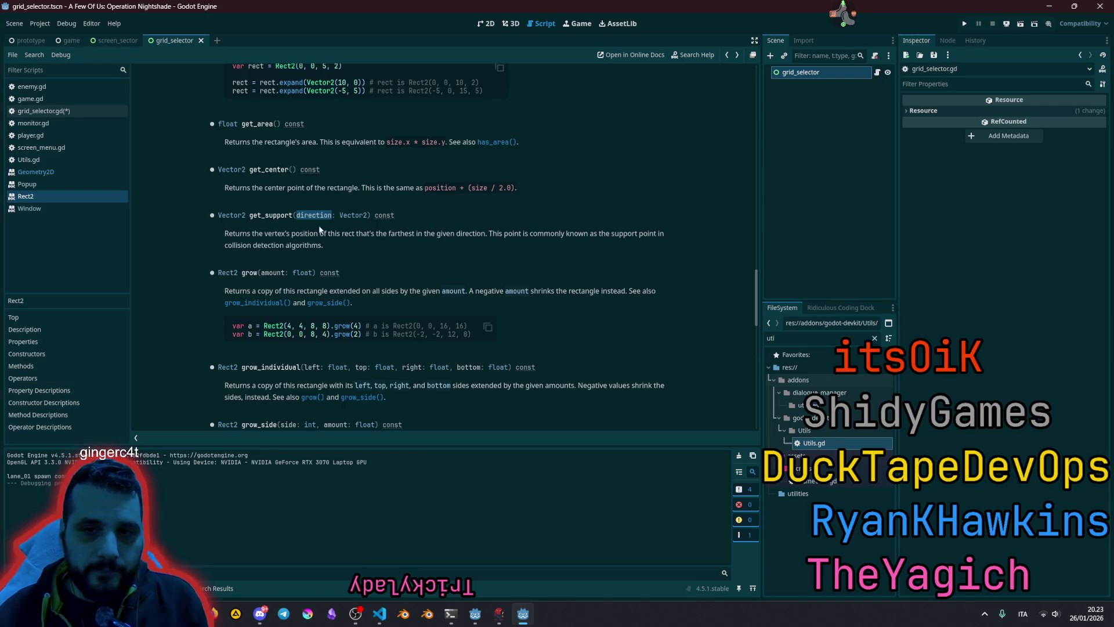
mouse_move(364, 233)
mouse_down()
mouse_move(226, 234)
mouse_move(462, 234)
mouse_up()
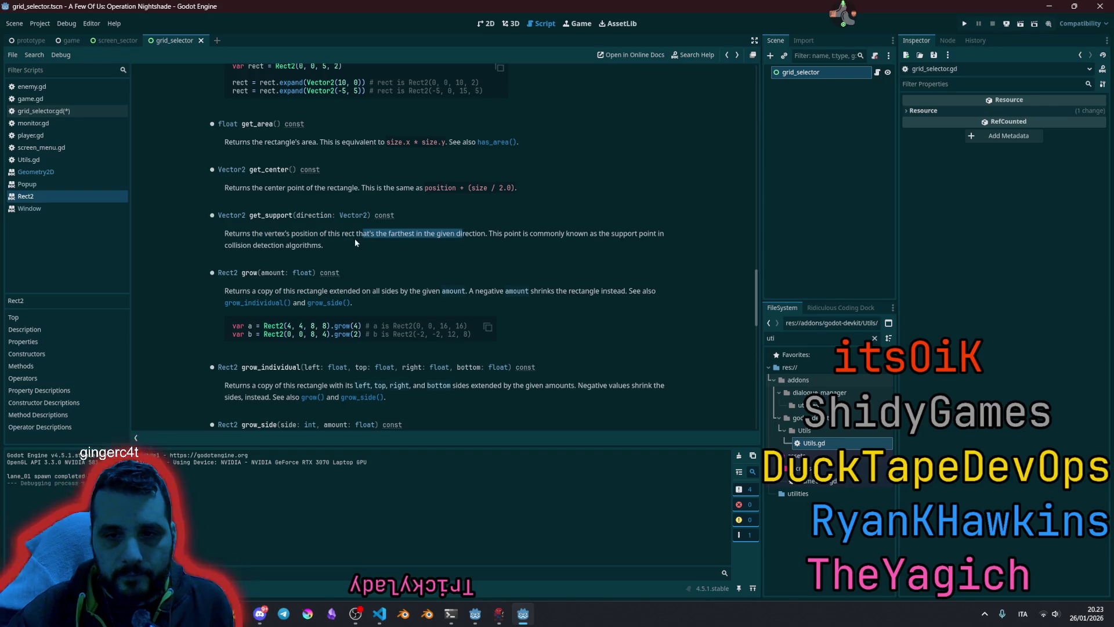
mouse_move(387, 233)
mouse_down()
mouse_move(225, 233)
mouse_move(479, 233)
mouse_up()
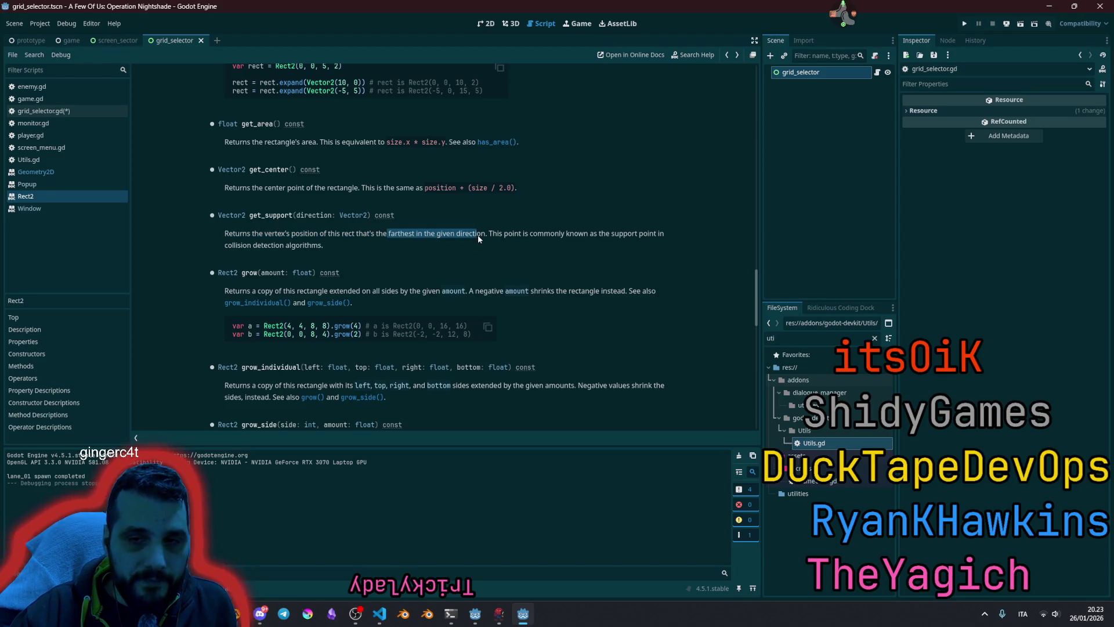
- Highlight the support point sentence, then close the Geometry2D reference page
mouse_move(488, 233)
mouse_down()
mouse_move(655, 233)
mouse_move(262, 245)
mouse_move(335, 243)
mouse_up()
click(468, 241)
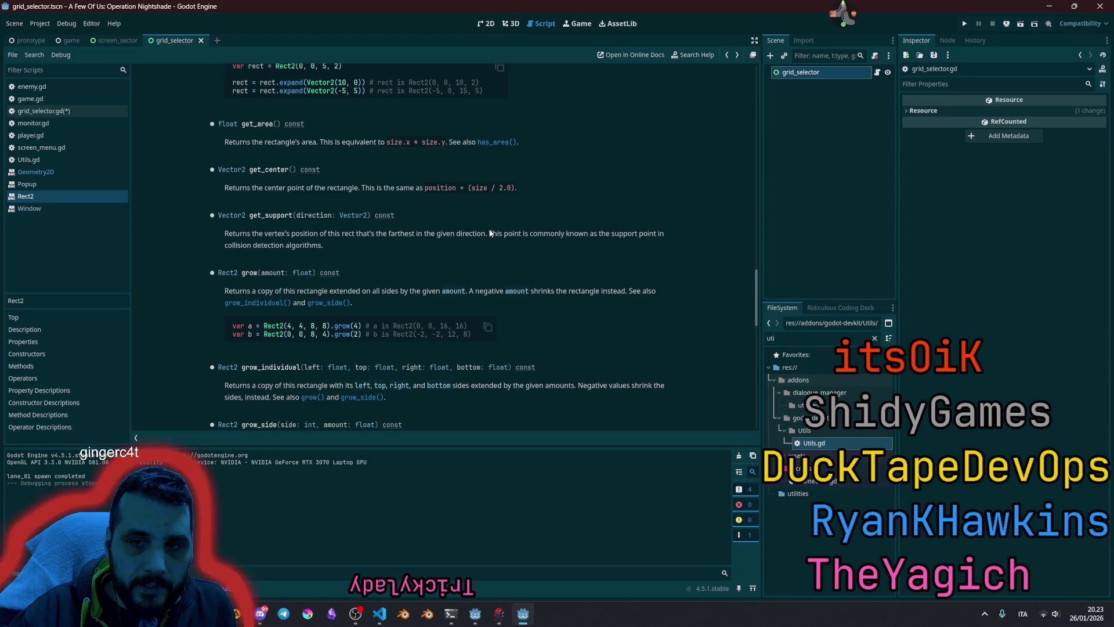
drag(490, 233, 557, 250)
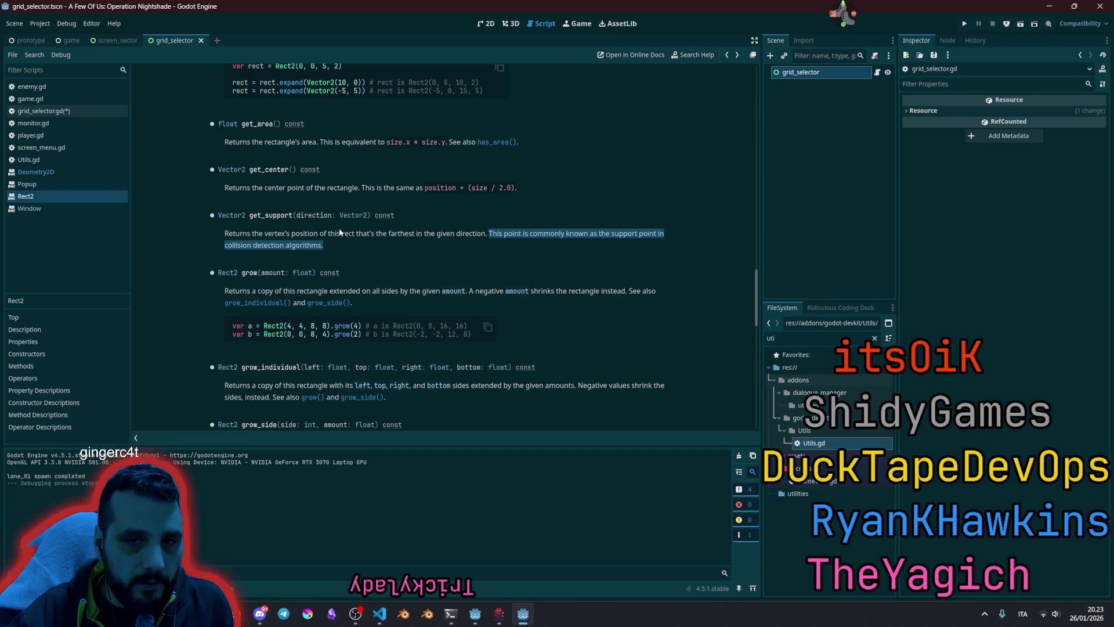
click(357, 237)
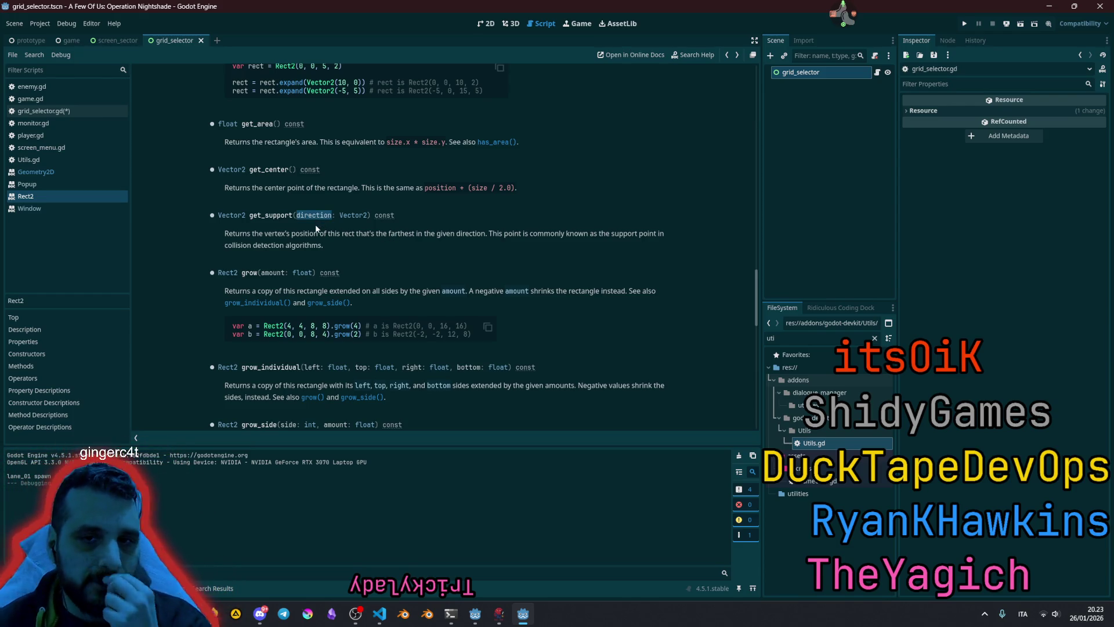
scroll(364, 276, down, 3)
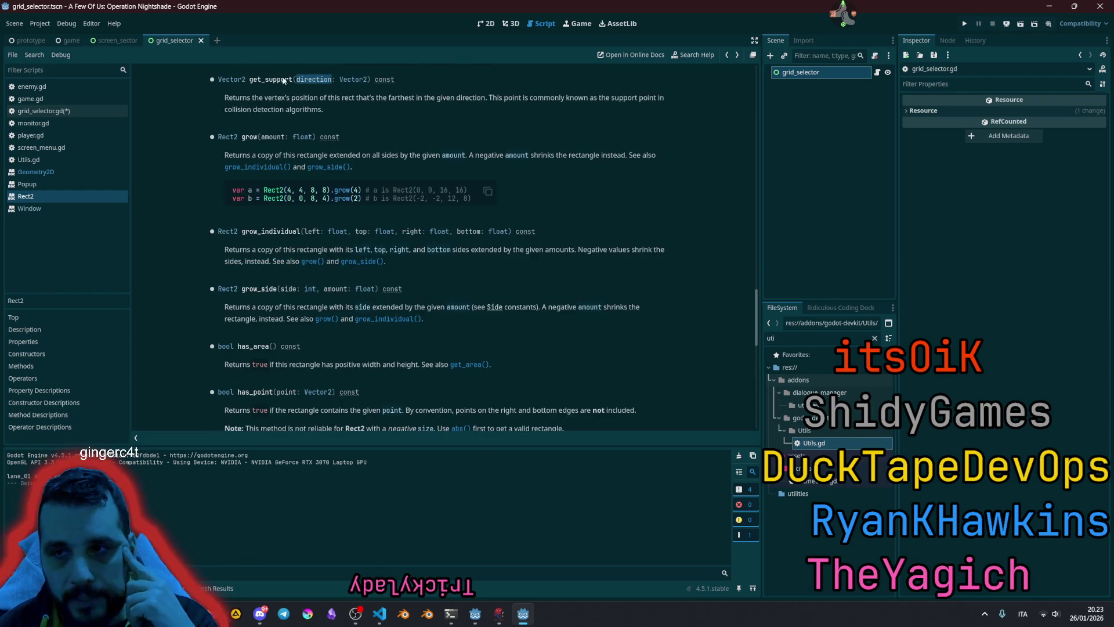
middle_click(46, 173)
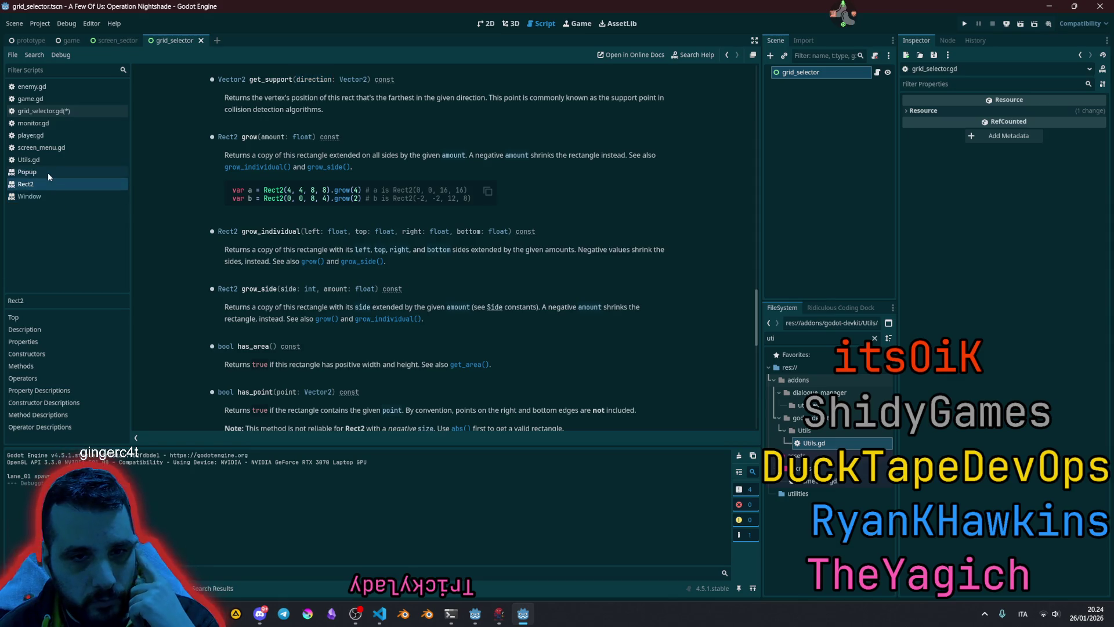
- Close the doc pages, delete the stray Popup line, and add a '# horizontal lines' comment
middle_click(47, 172)
middle_click(48, 172)
middle_click(48, 173)
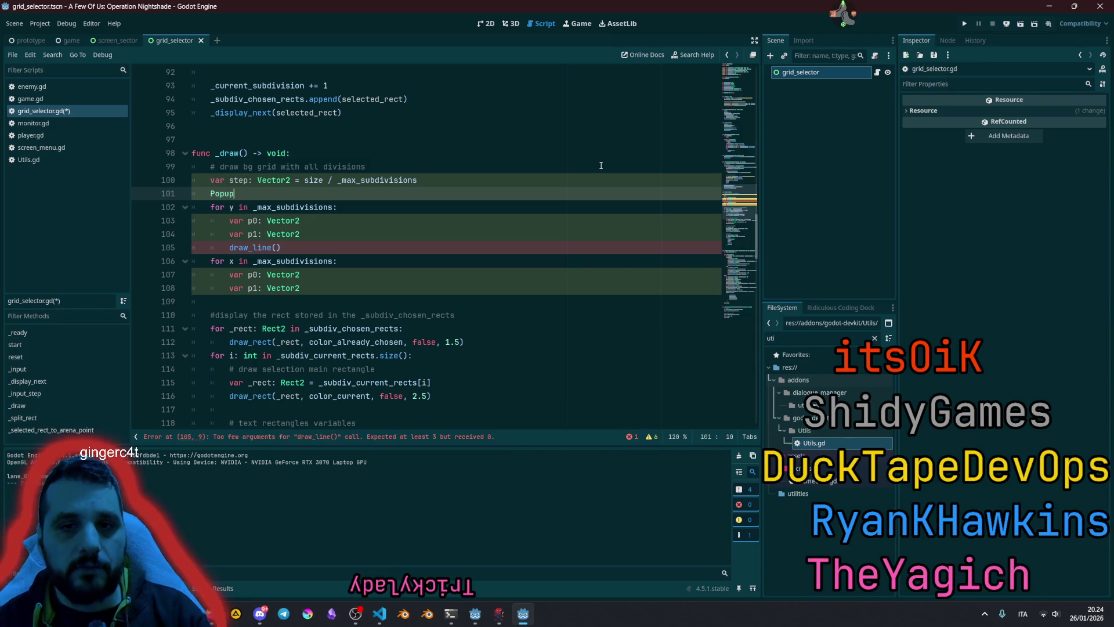
key(BackSpace)
key(BackSpace)
key(BackSpace)
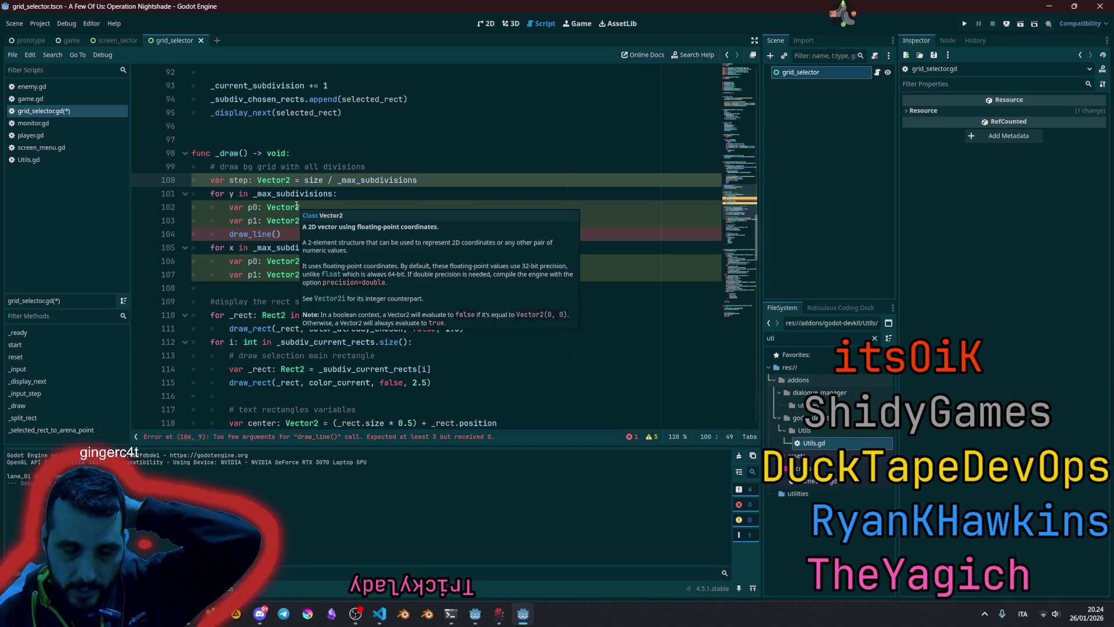
mouse_move(307, 205)
click(237, 194)
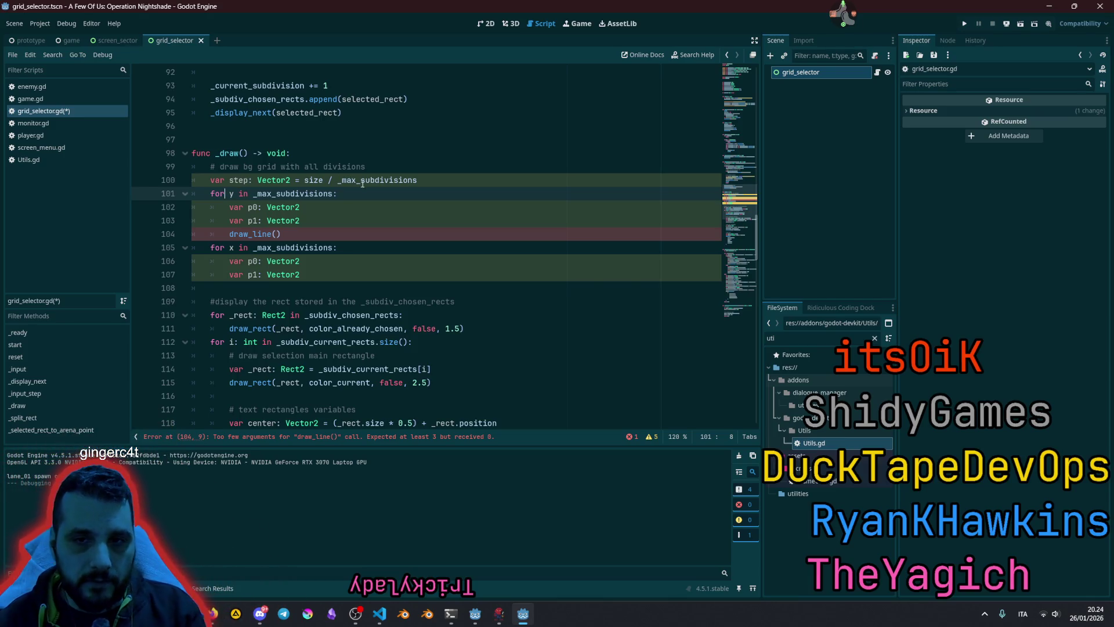
key(ctrl+shift+Return)
text(# horizontal )
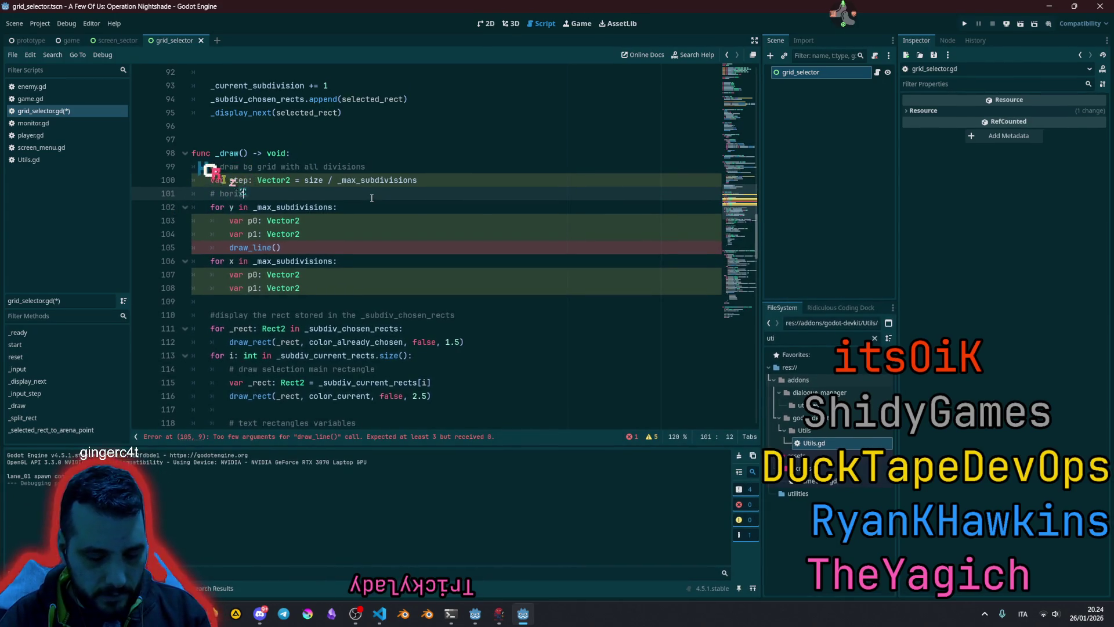
text(lines)
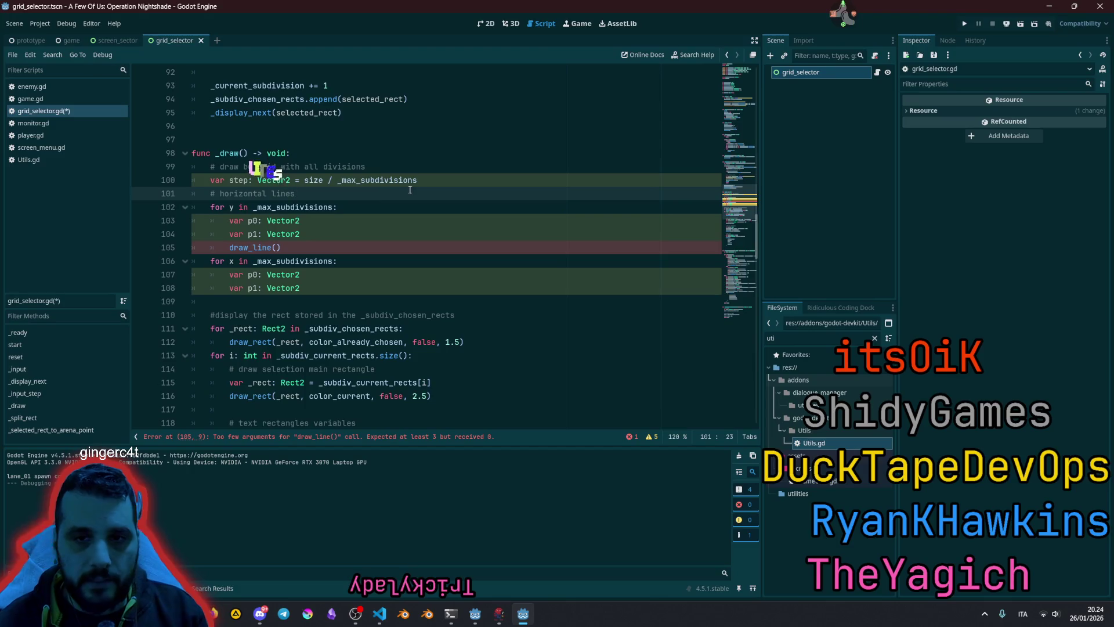
- Make both the for y and for x loops run to _max_subdivisions - 1
click(238, 207)
double_click(293, 207)
key(ctrl+d)
text(- 1)
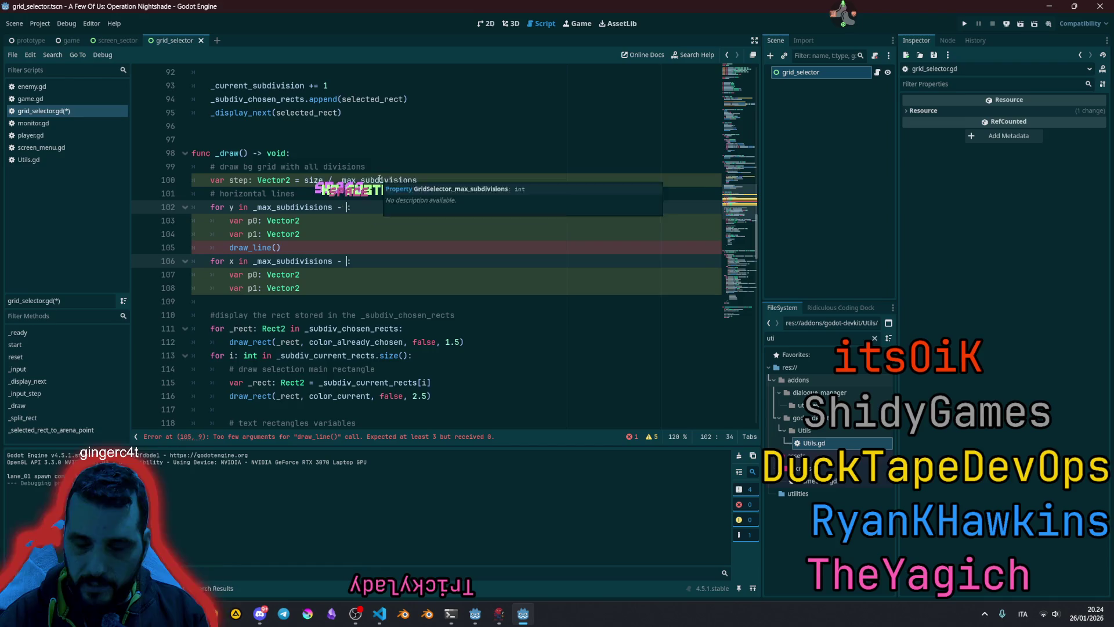
click(388, 180)
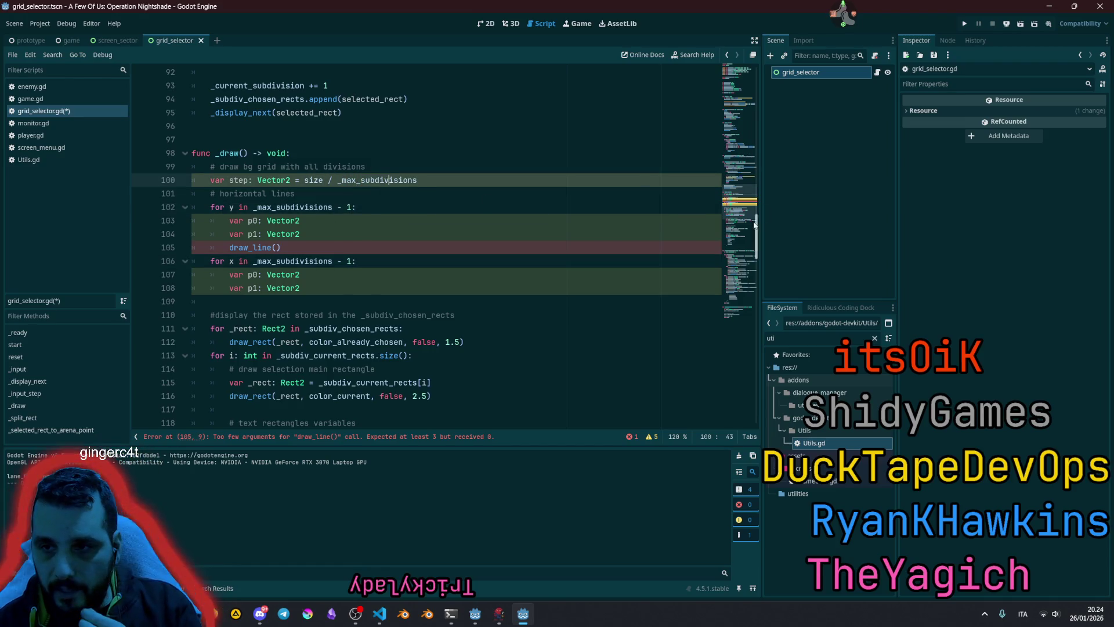
scroll(522, 185, up, 20)
click(545, 180)
click(328, 156)
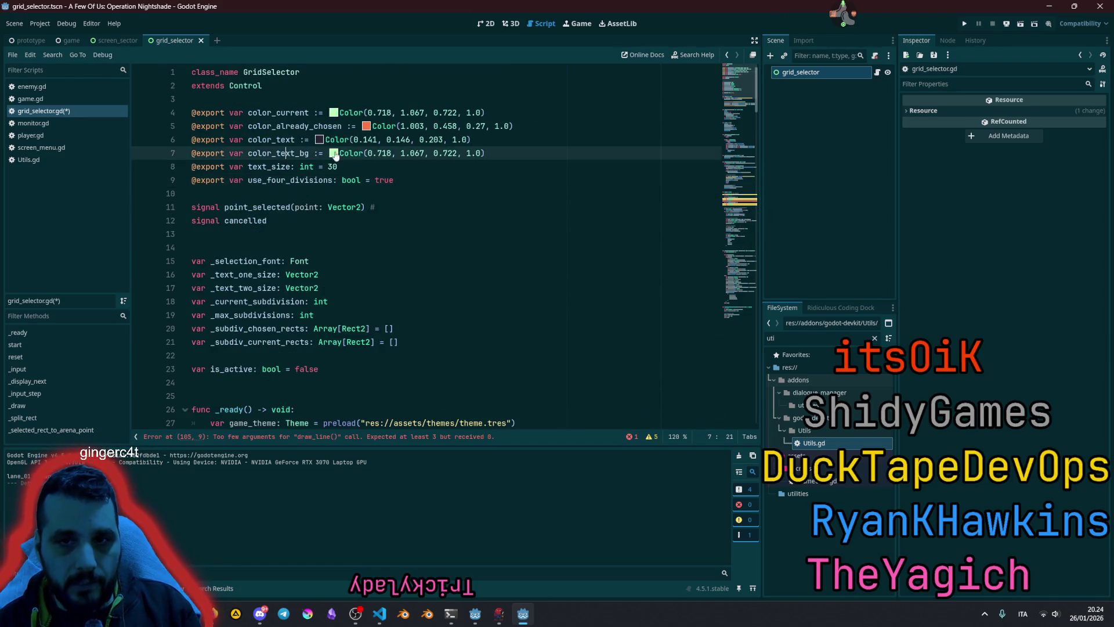
- Duplicate the color_already_chosen export and rename the copy to color_background_grid
click(277, 112)
click(274, 126)
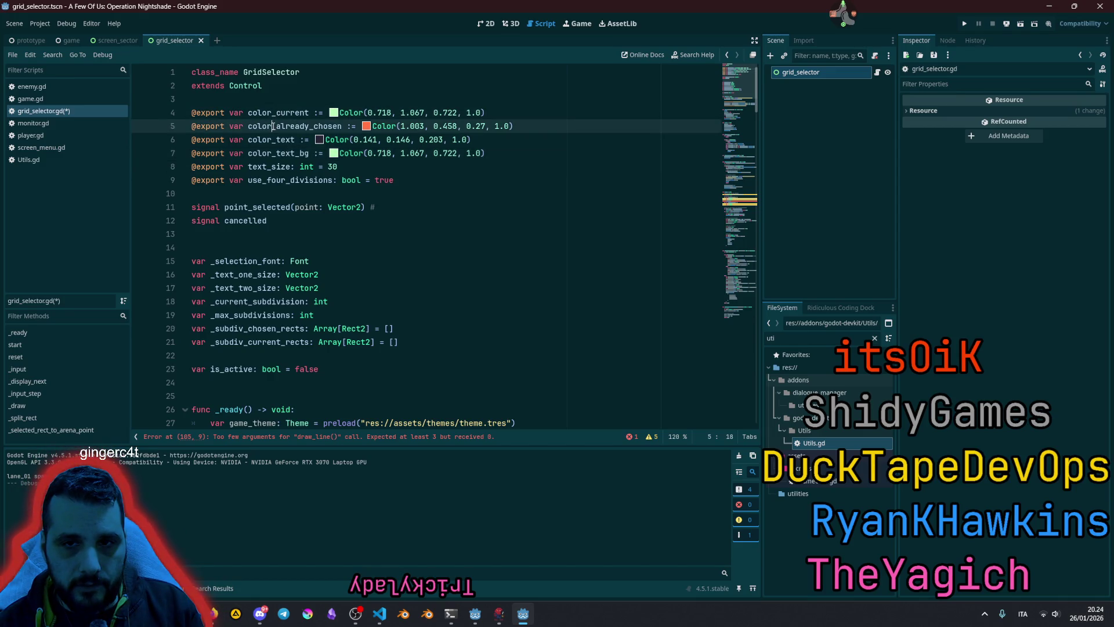
key(ctrl+shift+d)
click(279, 139)
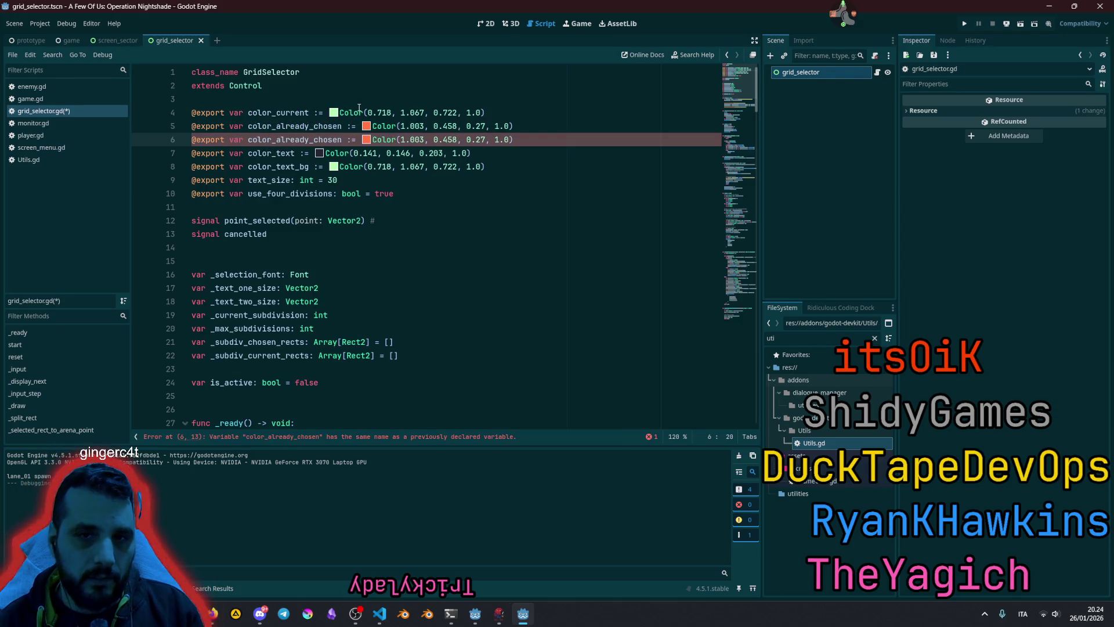
key(ctrl+shift+Right)
text(ba)
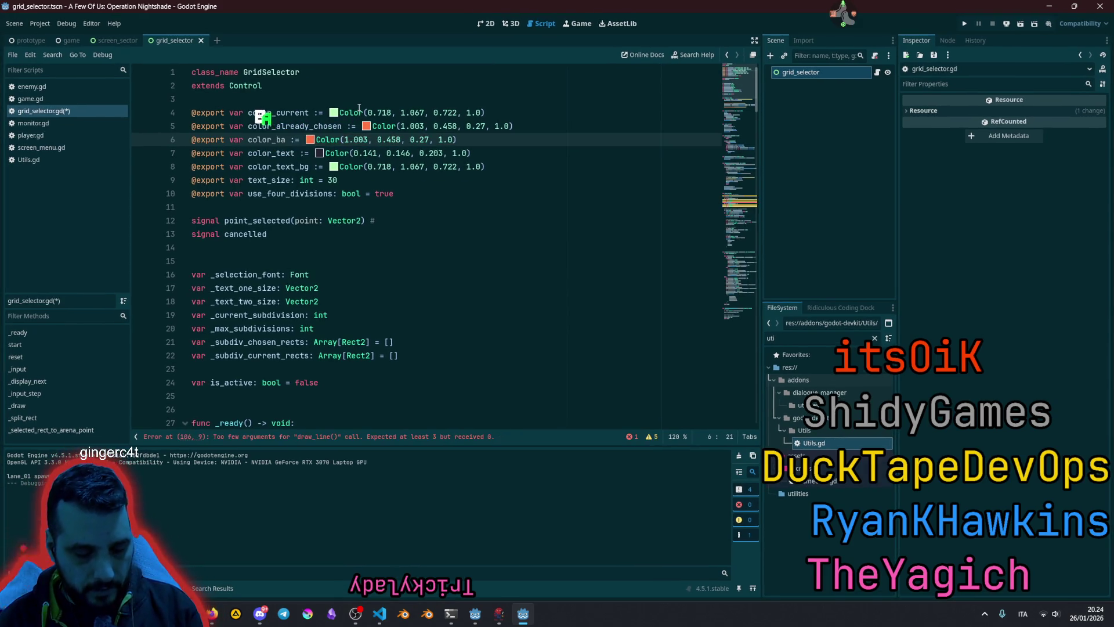
text(ckground_grid)
click(373, 127)
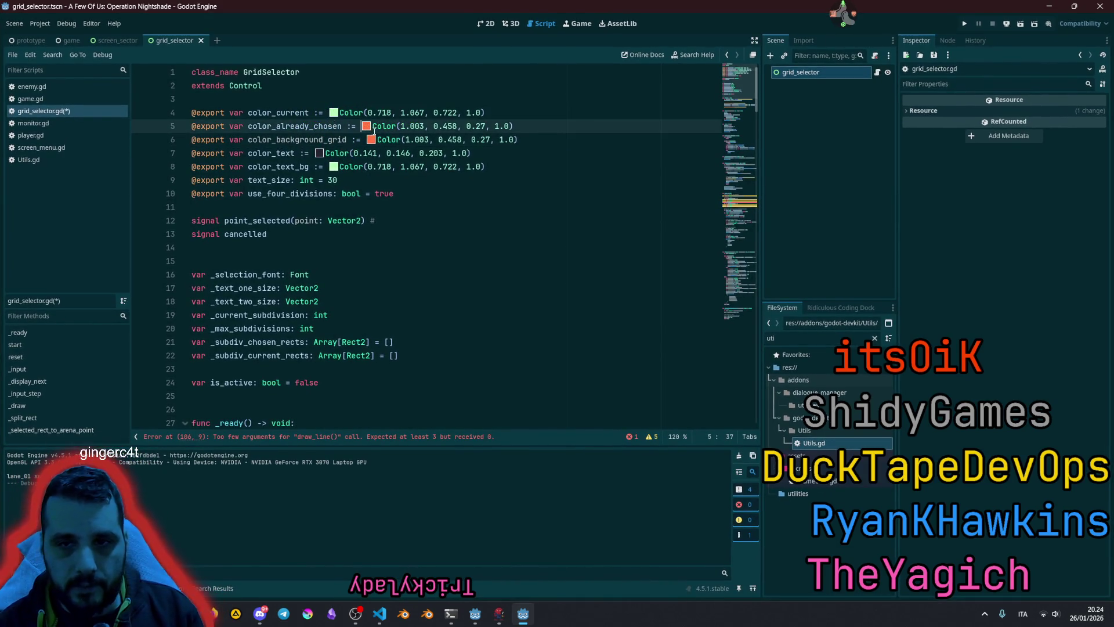
click(373, 140)
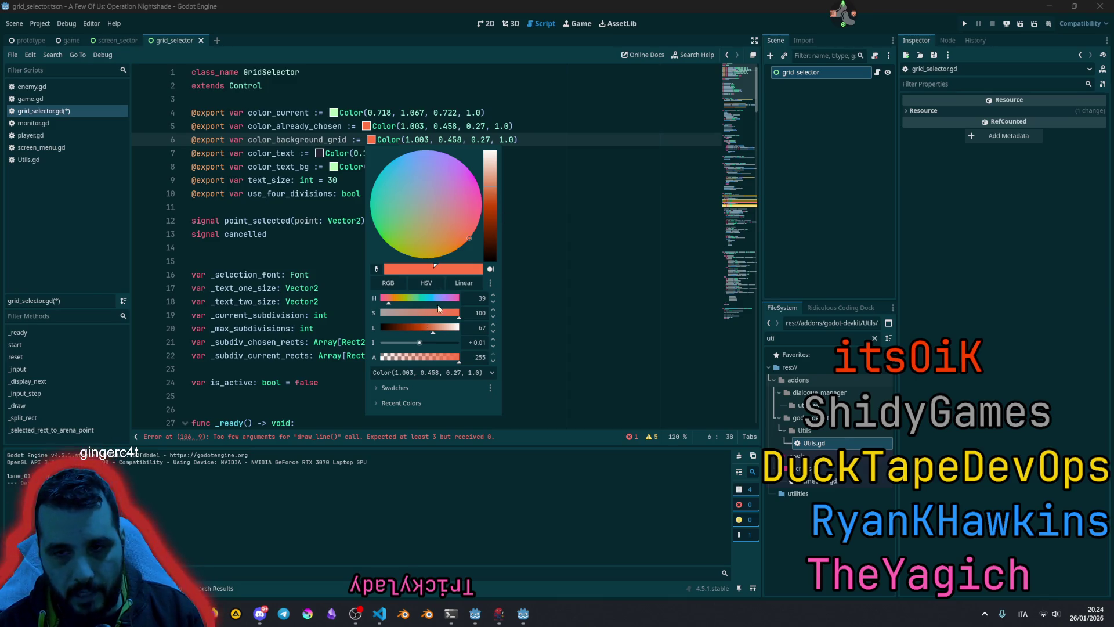
- Start from the green swatch and darken and desaturate it to Color(0.241, 0.262, 0.24, 1.0)
click(394, 388)
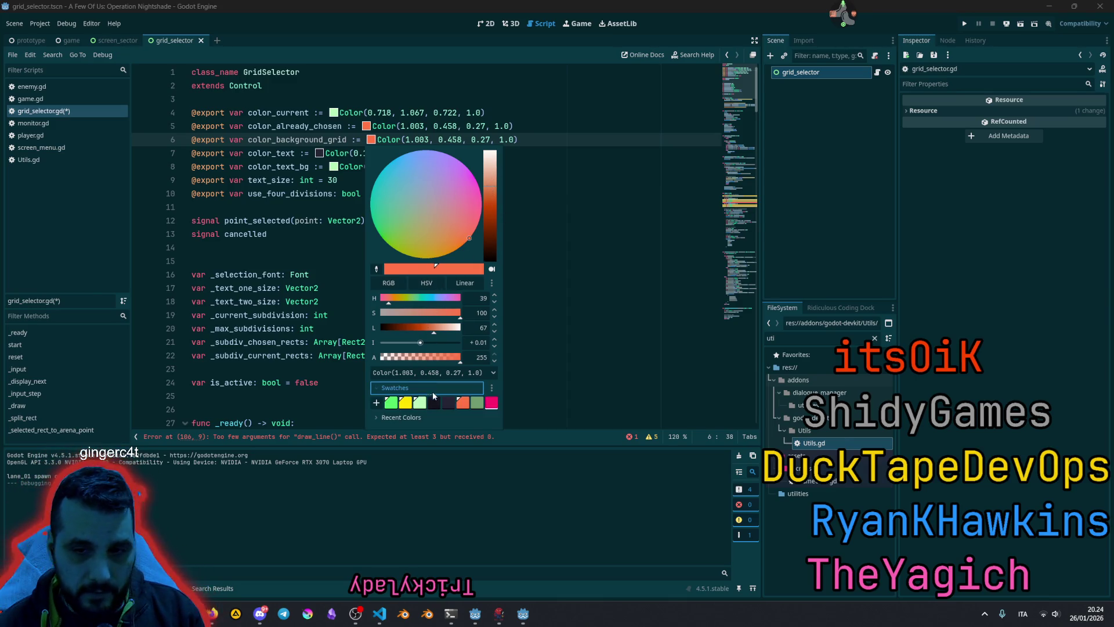
click(477, 402)
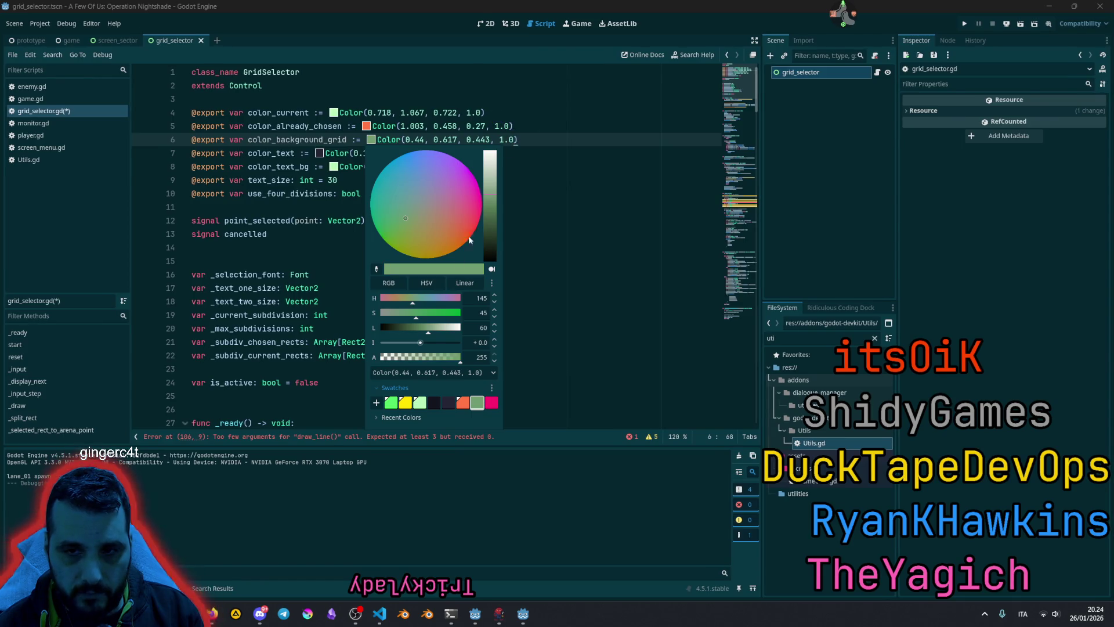
click(407, 329)
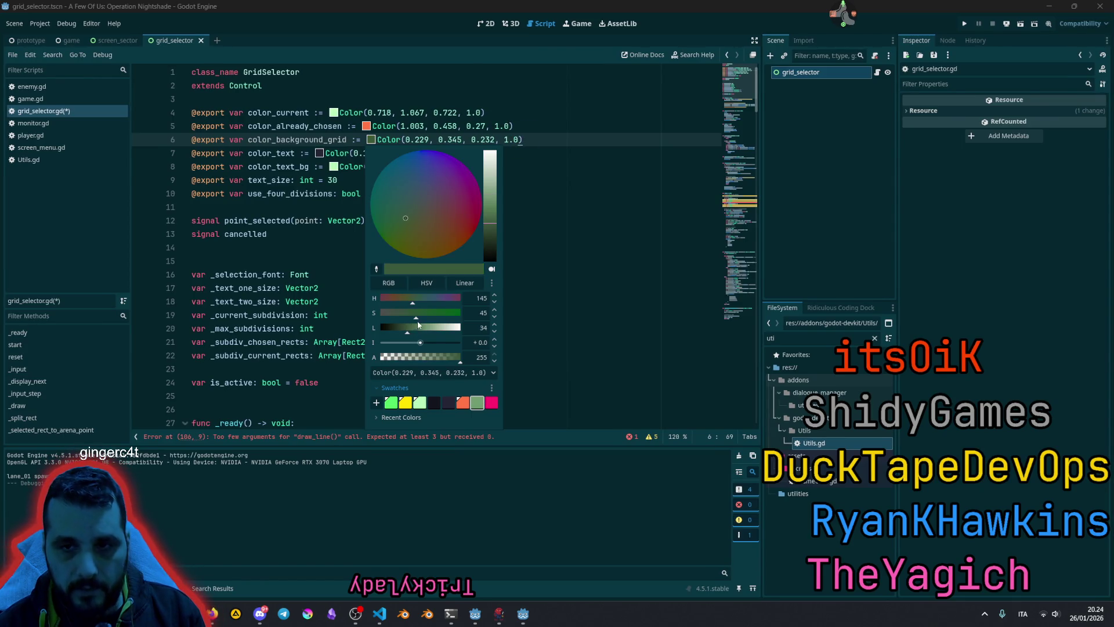
click(397, 330)
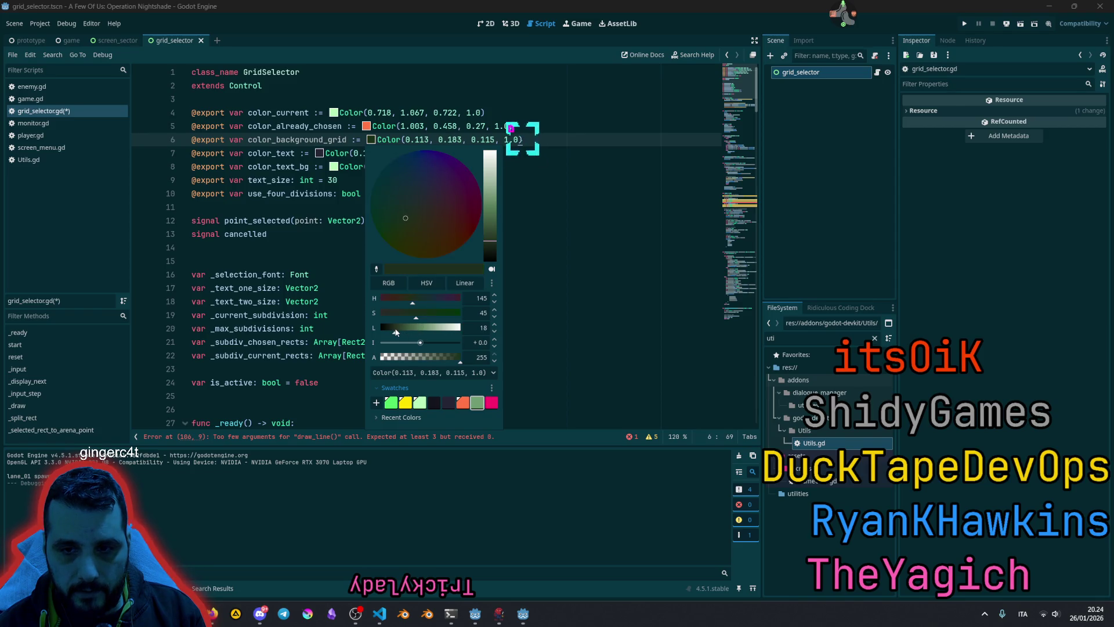
click(406, 329)
mouse_move(405, 328)
mouse_down()
mouse_move(389, 329)
mouse_move(414, 330)
mouse_move(383, 312)
mouse_move(408, 345)
mouse_up()
click(410, 328)
click(391, 314)
drag(416, 345, 419, 343)
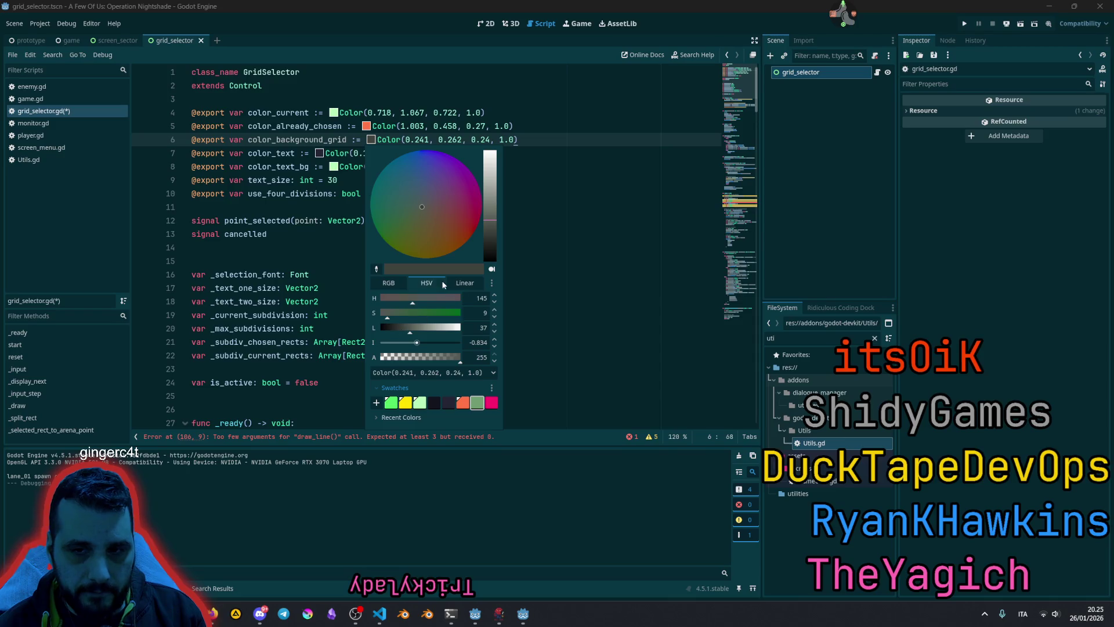
key(Escape)
click(592, 226)
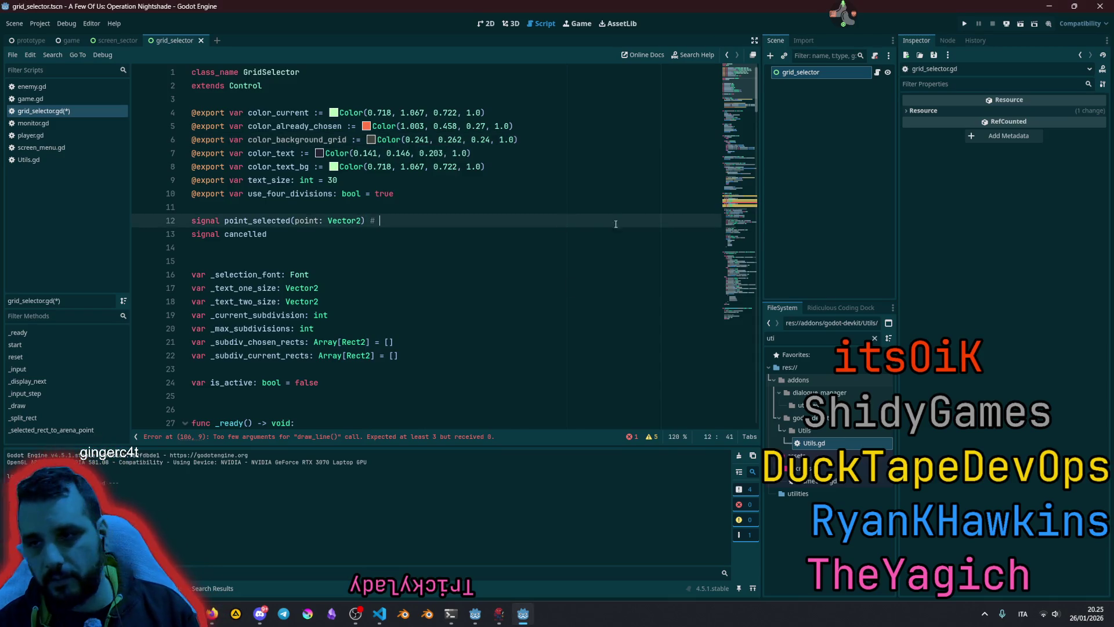
- Jump to the draw_line error and enter p0 and p1 as its first arguments
click(733, 218)
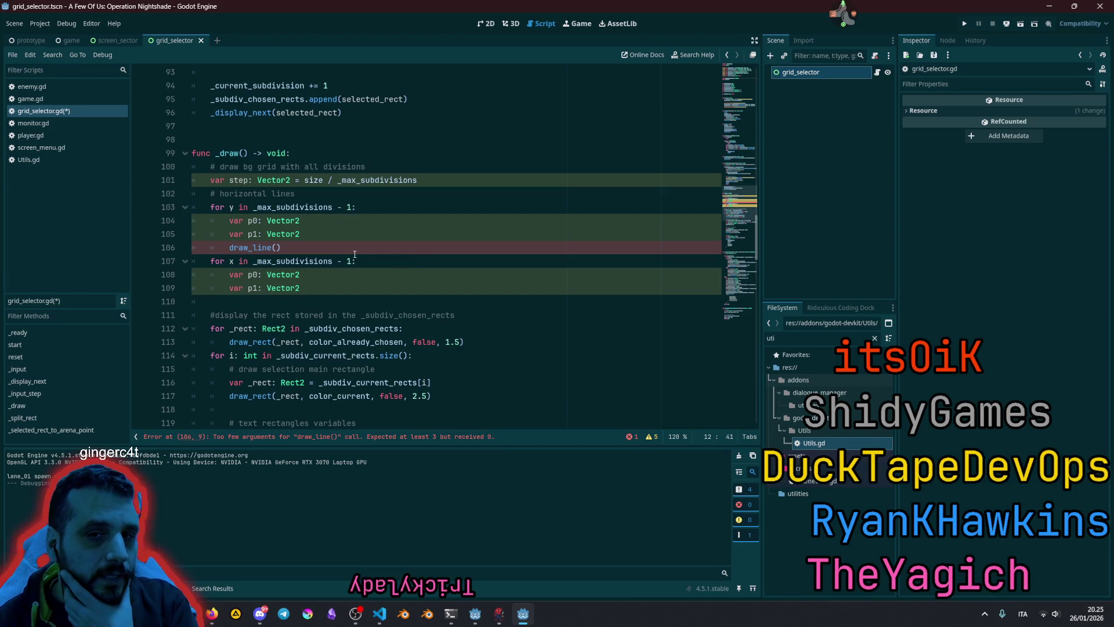
click(319, 226)
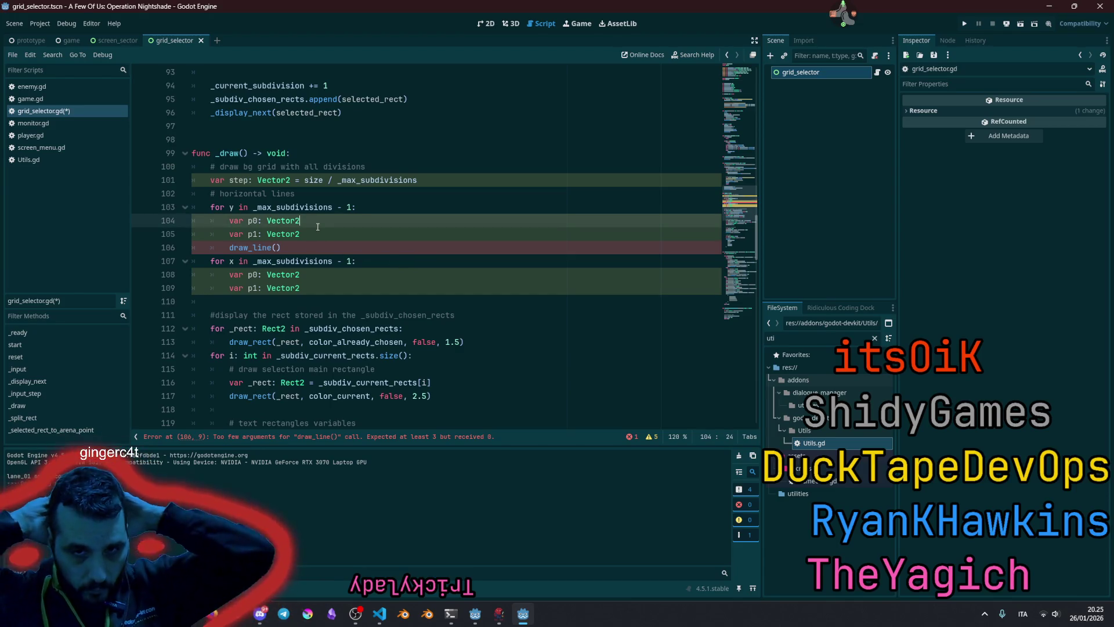
click(280, 247)
text(p0,)
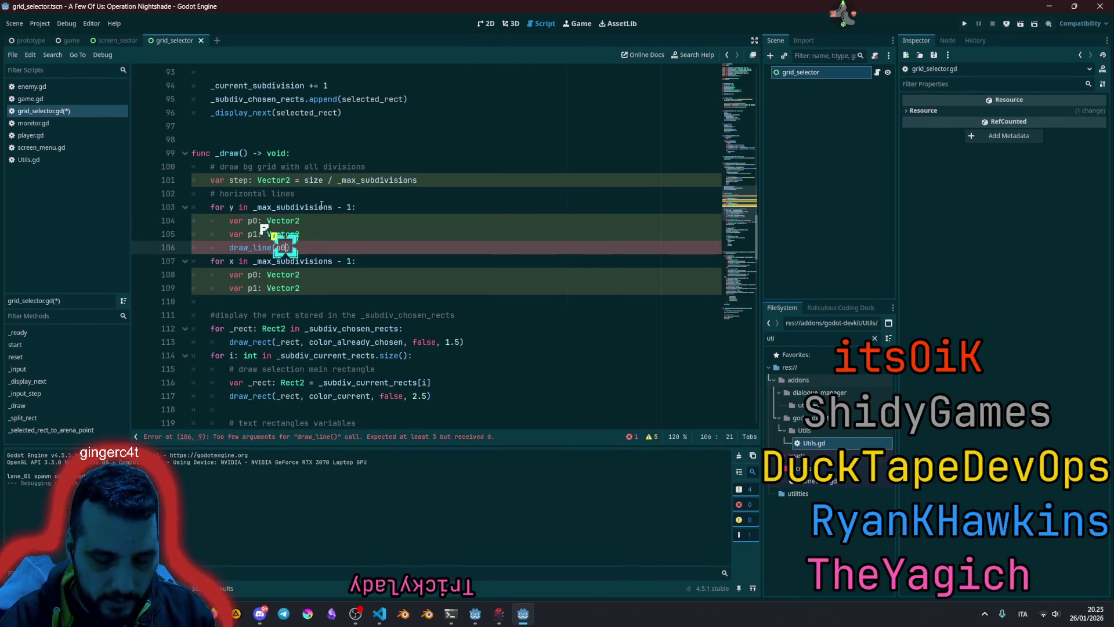
key(Escape)
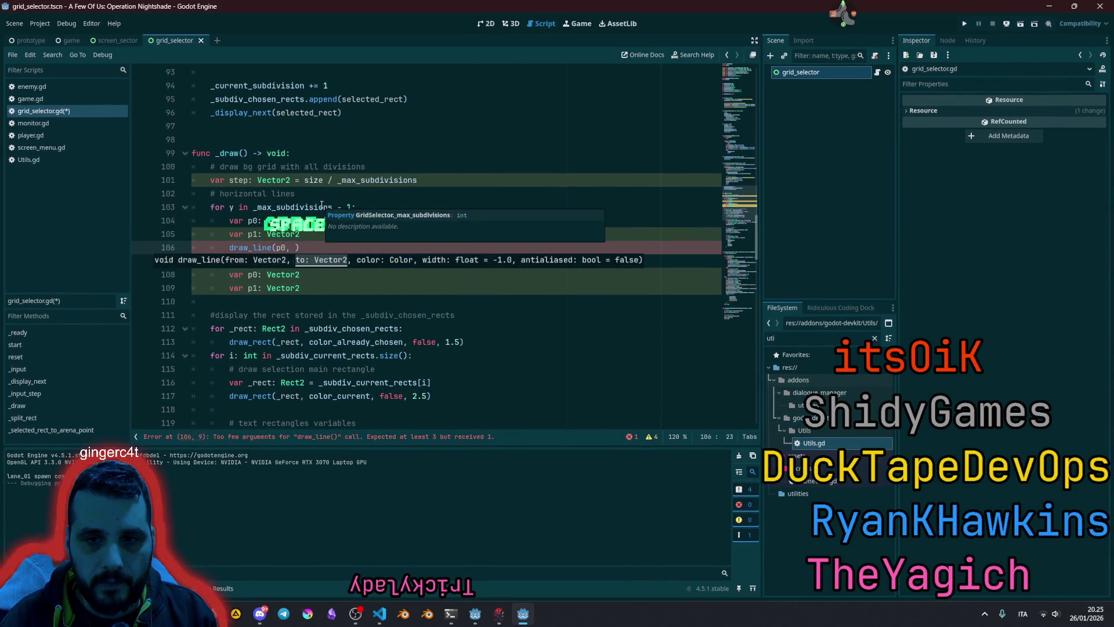
text(p1,)
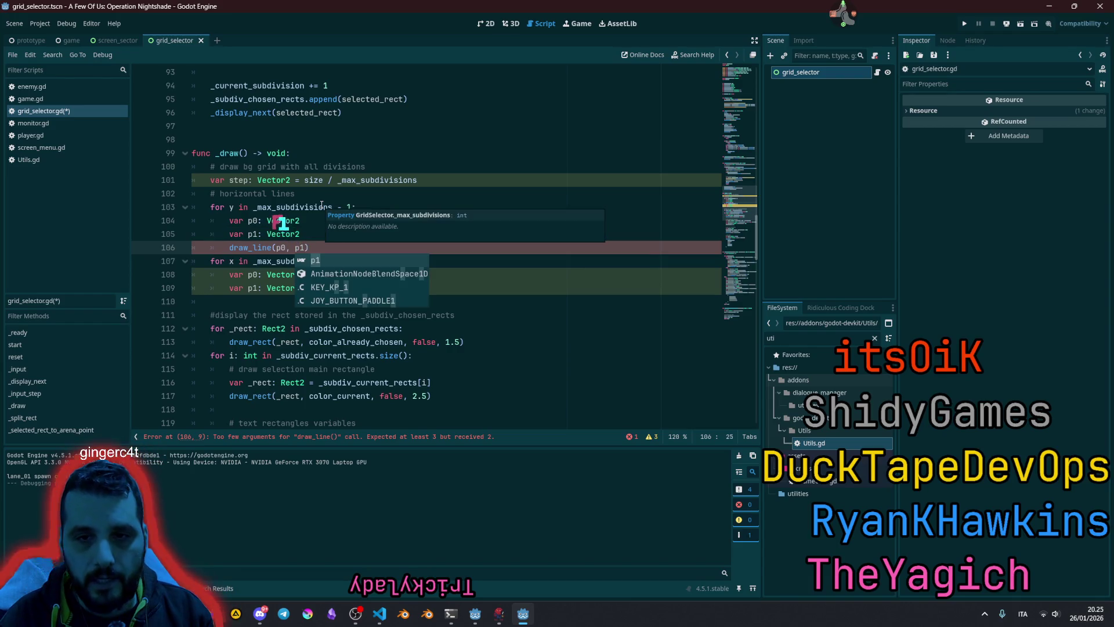
- Finish the call with color_background_grid, width 1 and antialiasing true
key(ctrl+space)
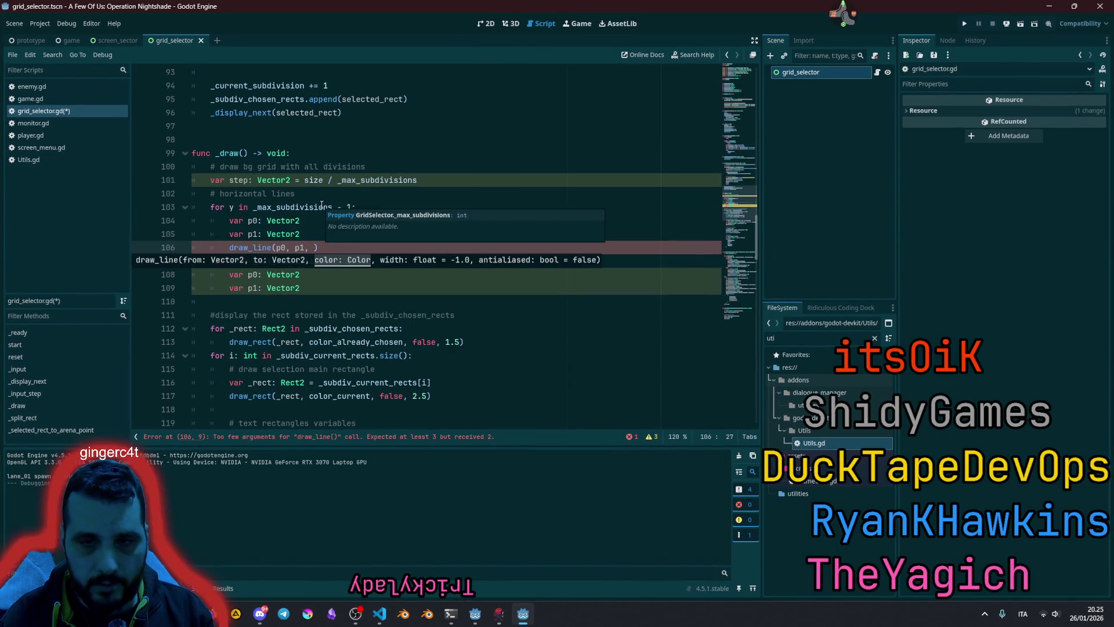
text(color)
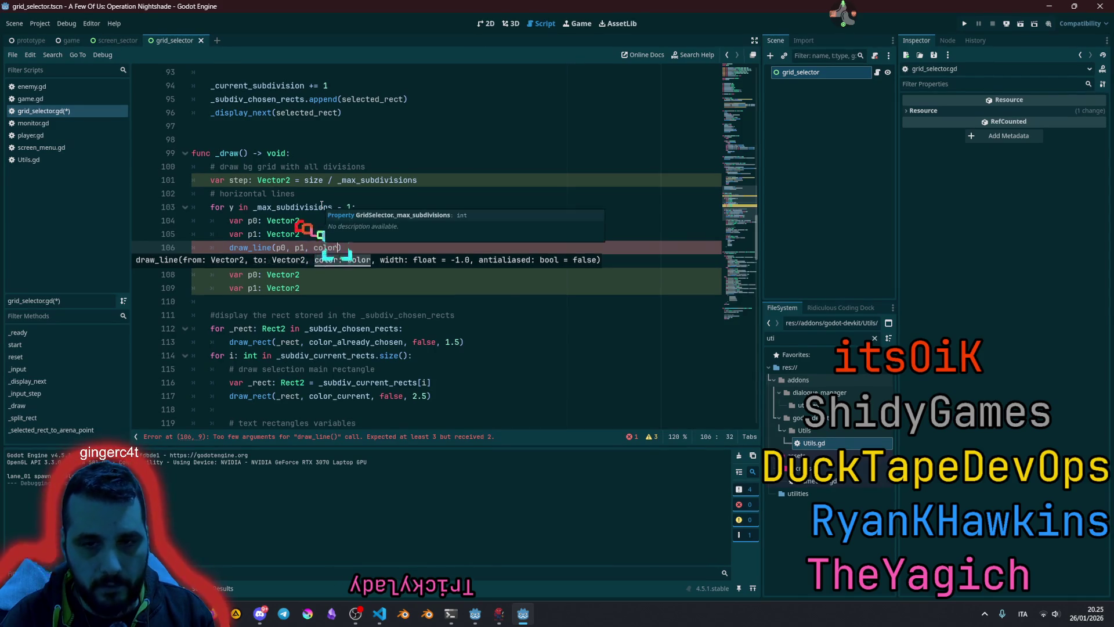
key(Down)
key(Return)
text(, )
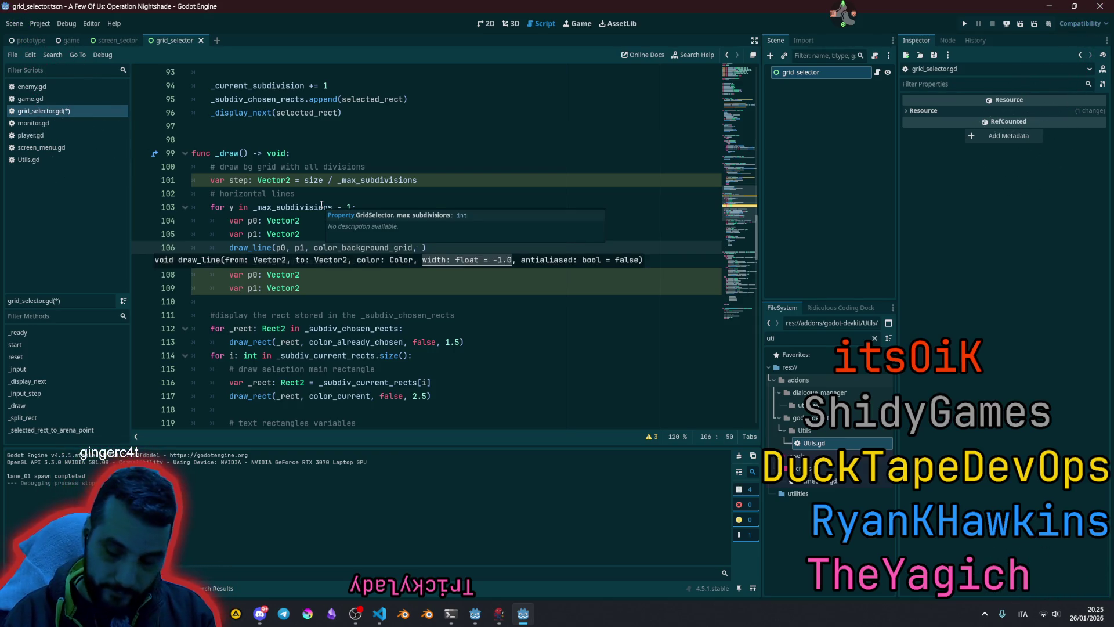
text(1)
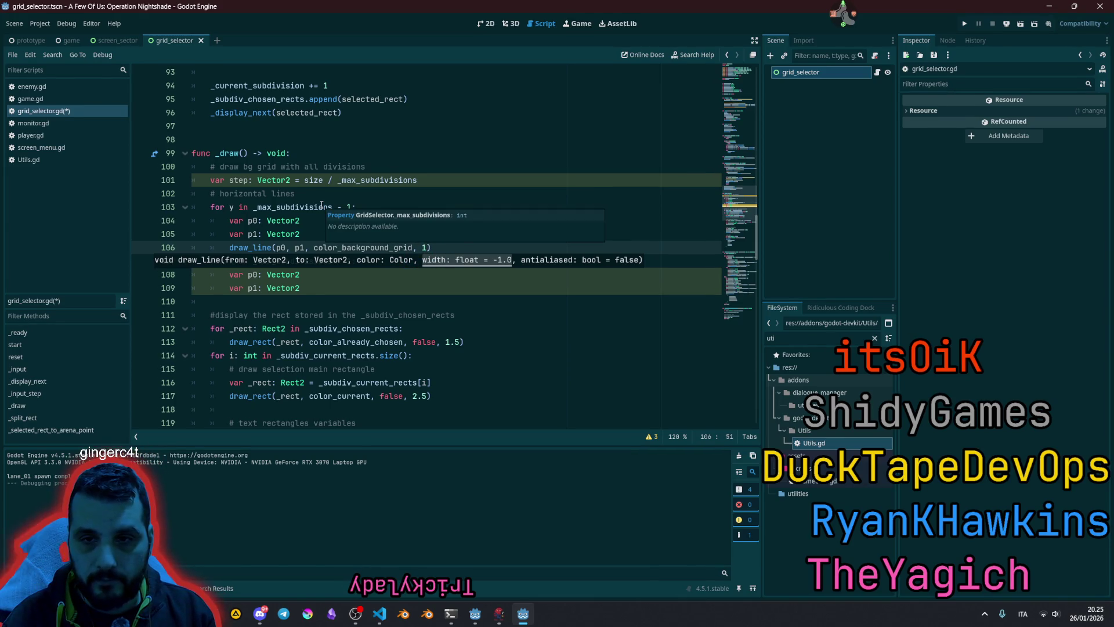
text(, true)
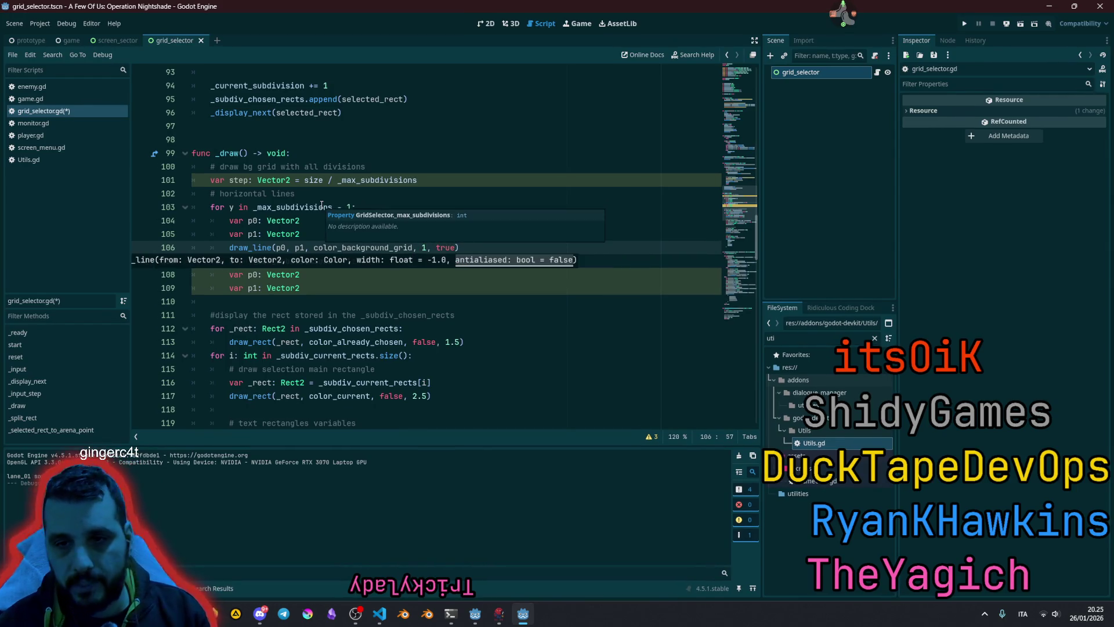
click(334, 247)
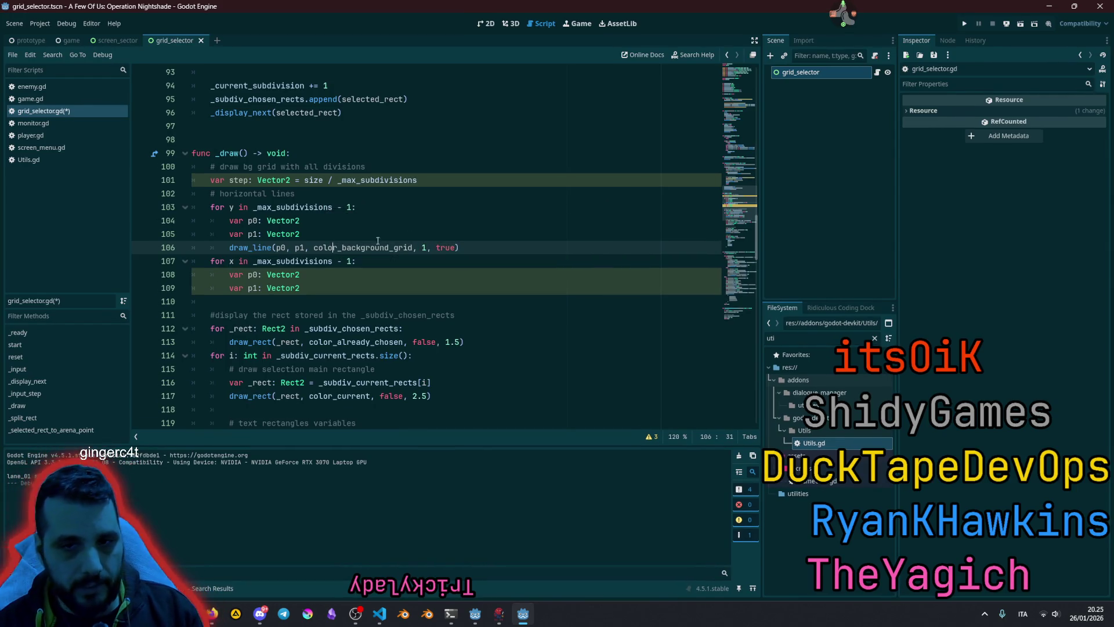
click(325, 225)
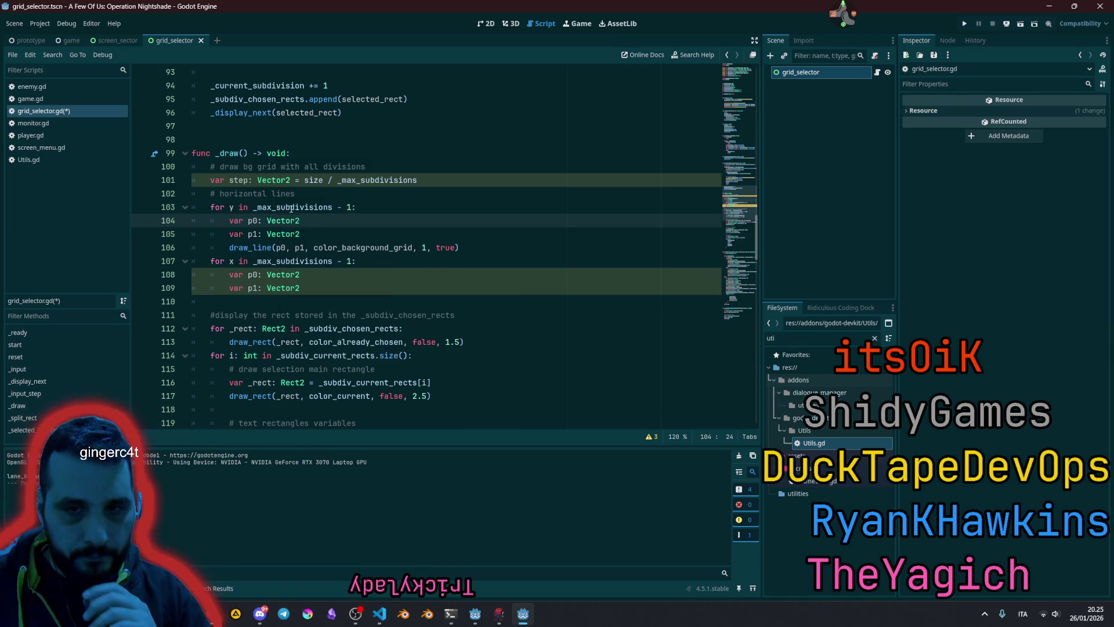
- Change the loop variable to 'i: int' and delete the unused for x loop
mouse_move(294, 208)
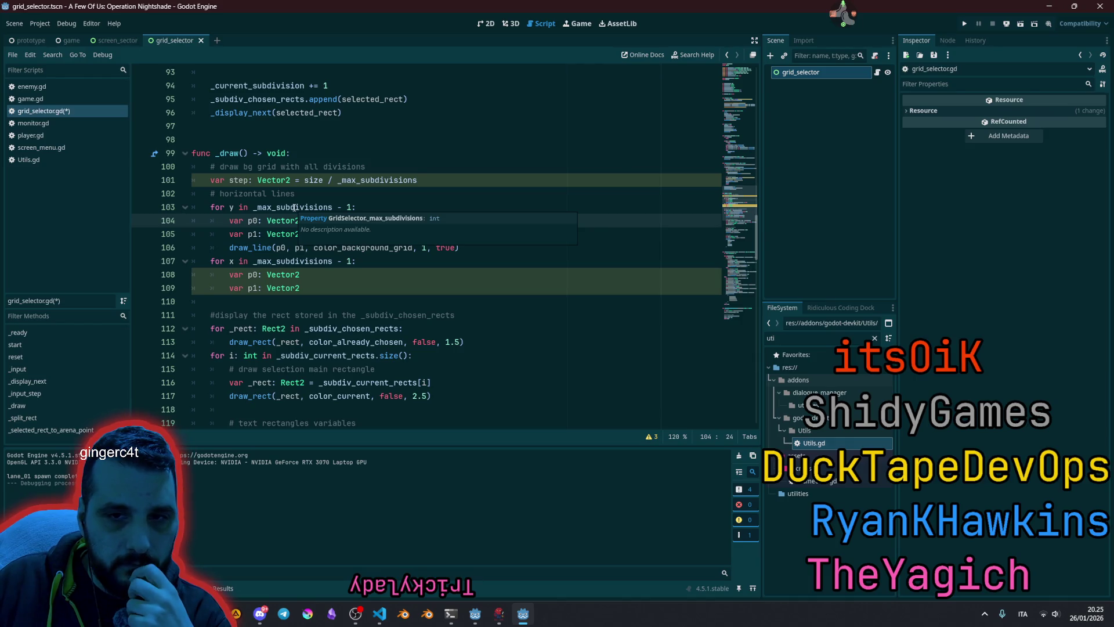
double_click(231, 207)
text(i: )
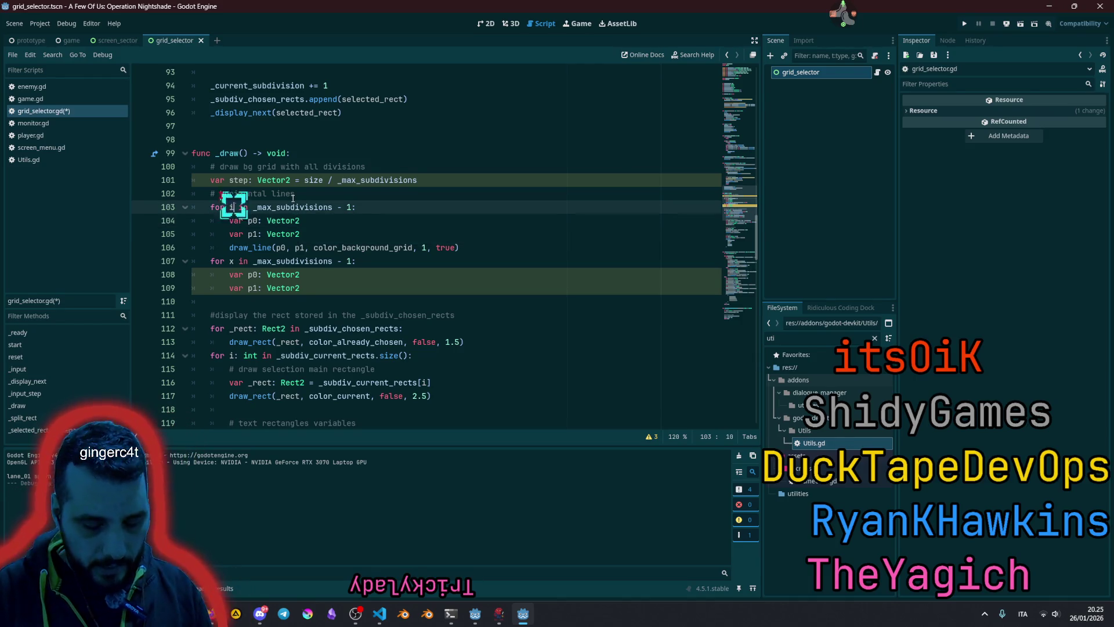
text(int)
click(278, 195)
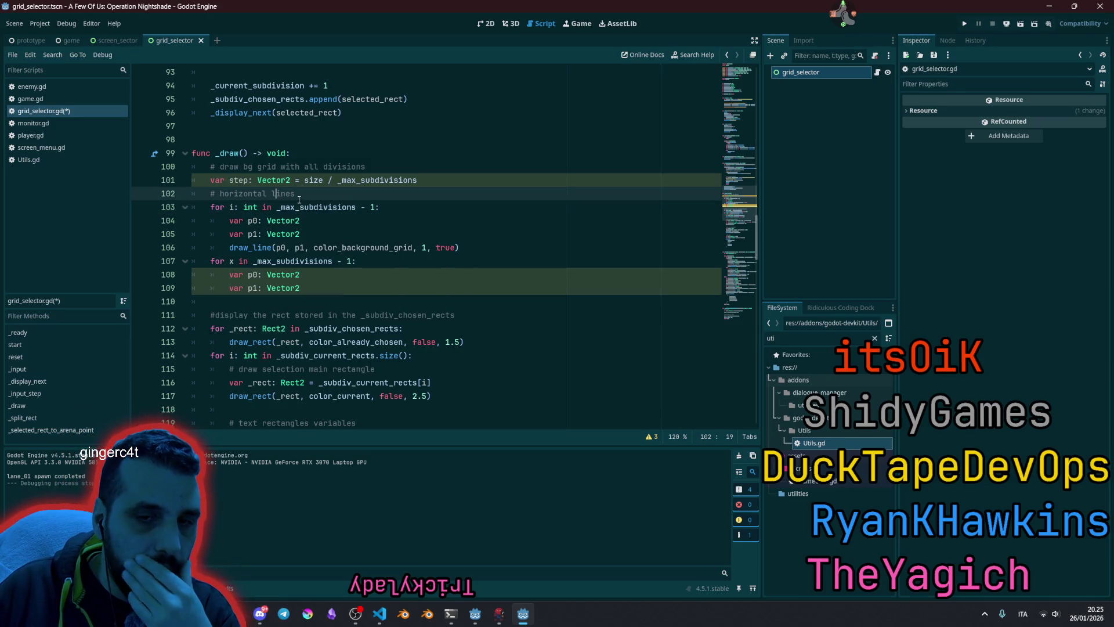
drag(387, 284, 192, 261)
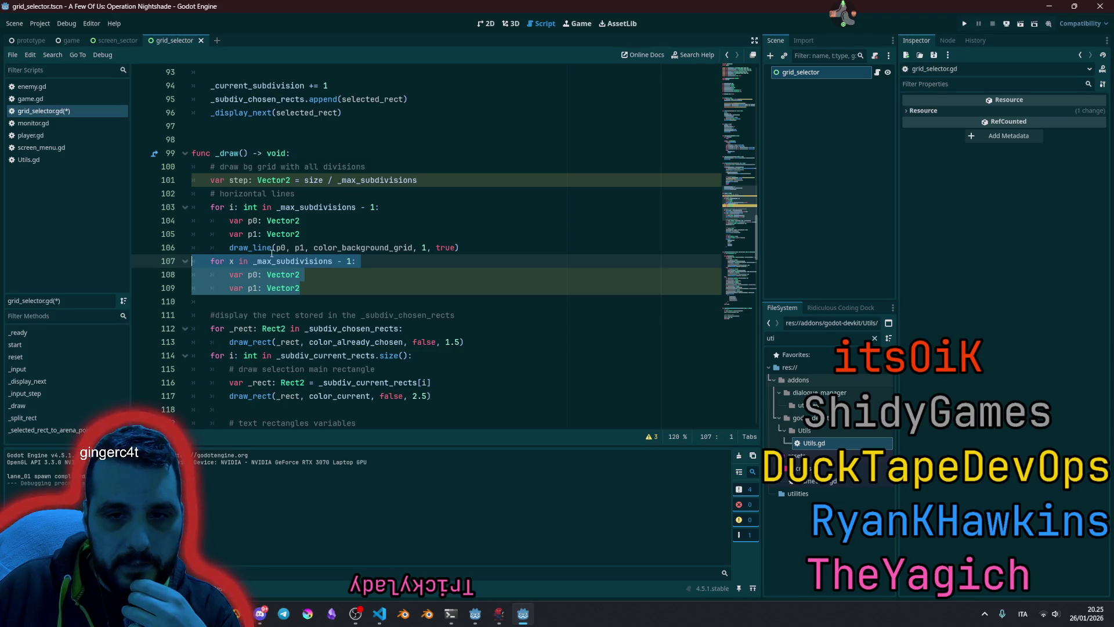
key(Delete)
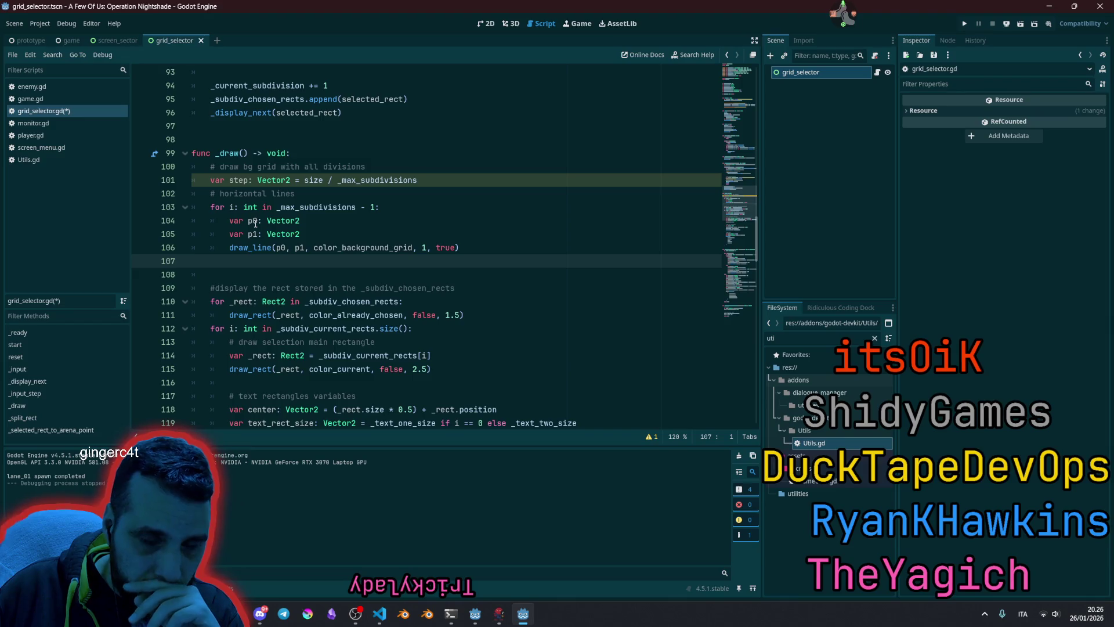
- Rename the point declarations to p0_horiz and p1_horiz and duplicate both lines
click(256, 221)
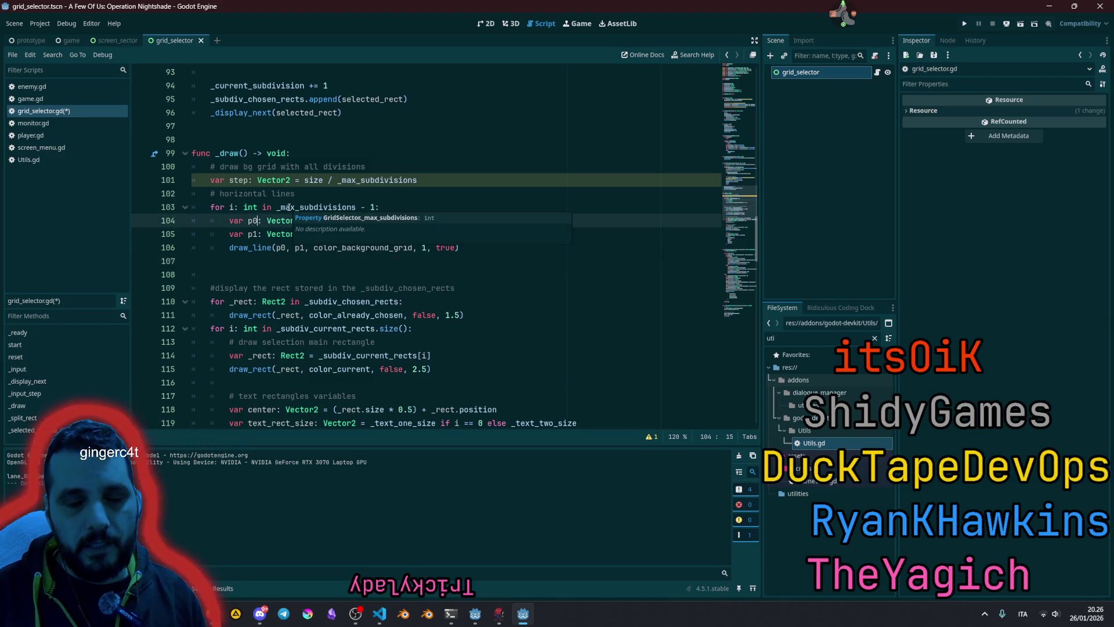
key(shift+alt+Down)
text(_hori)
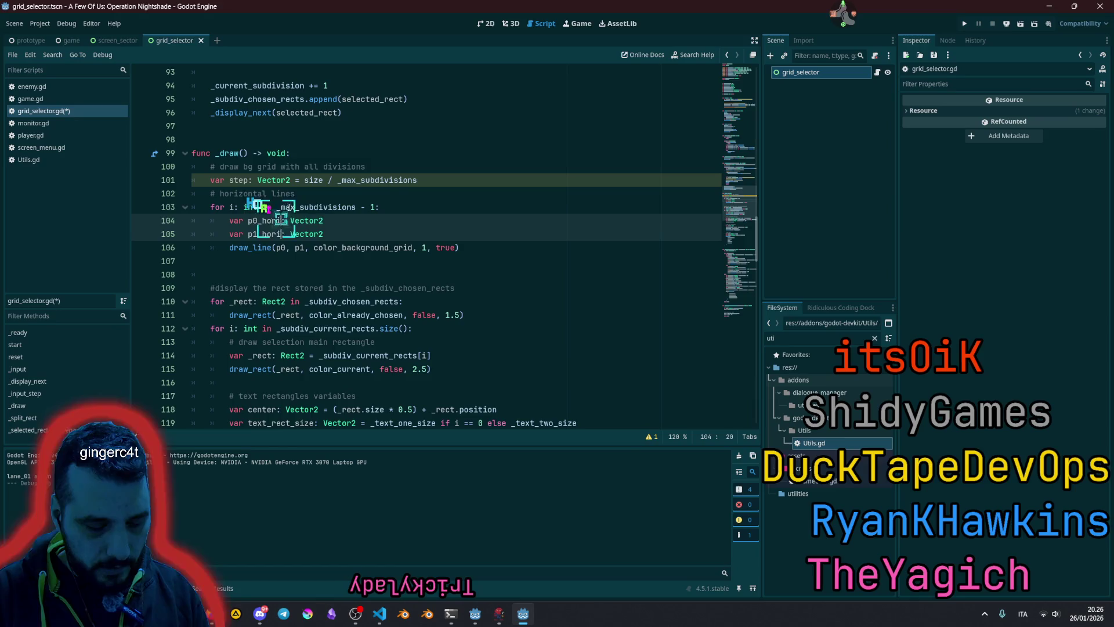
text(z)
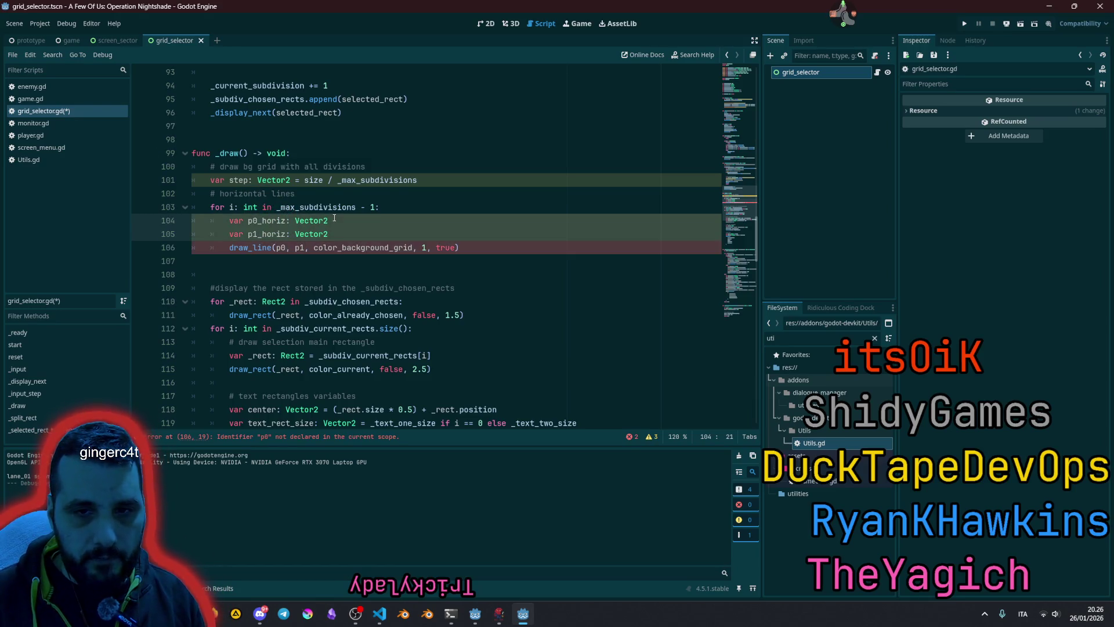
key(shift+Home)
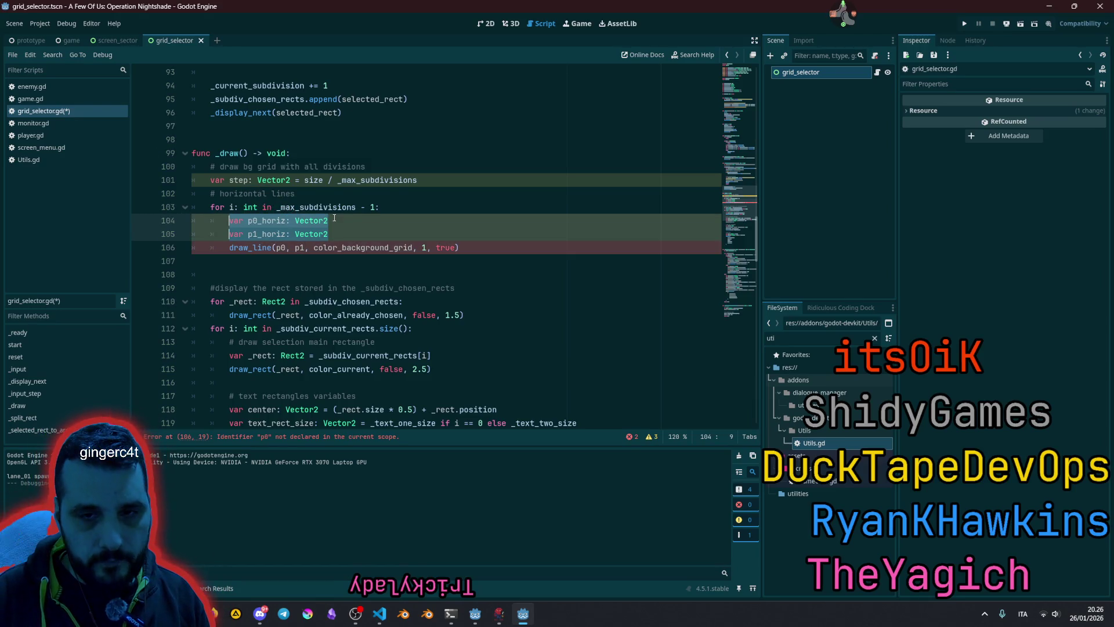
key(End)
key(Return)
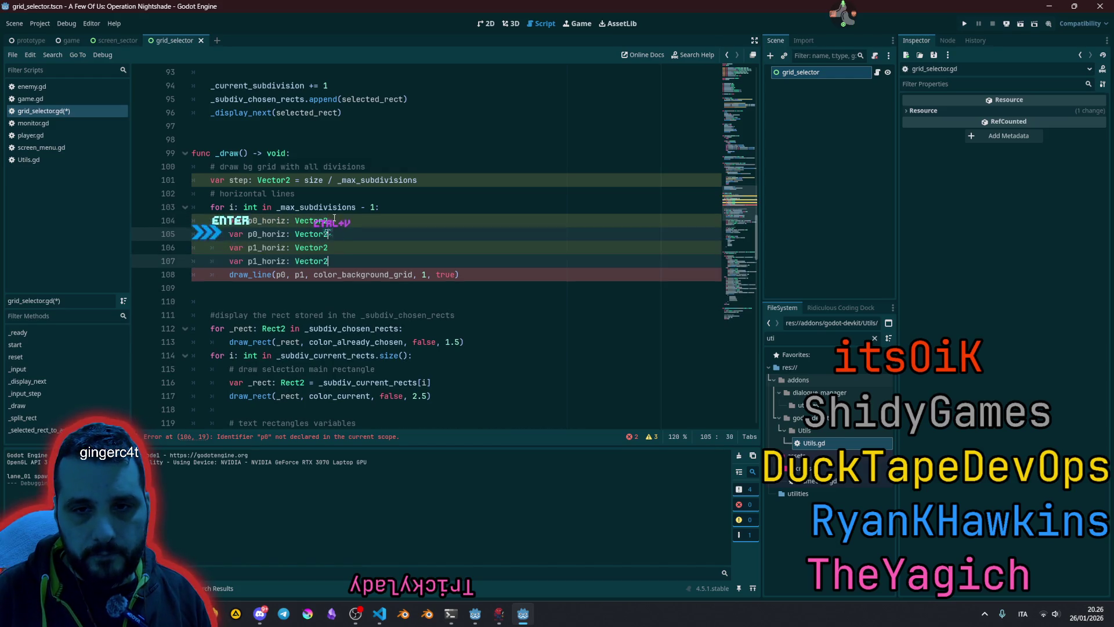
key(ctrl+v)
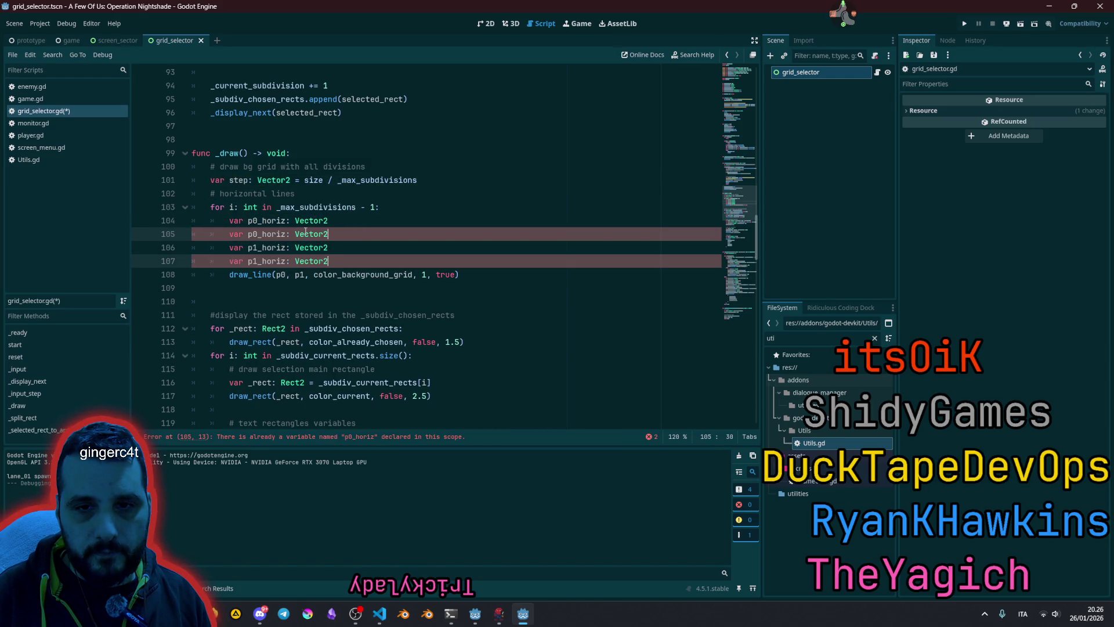
- Rename the duplicated declarations to p0_vertical and p1_vertical
click(262, 233)
key(alt+Down)
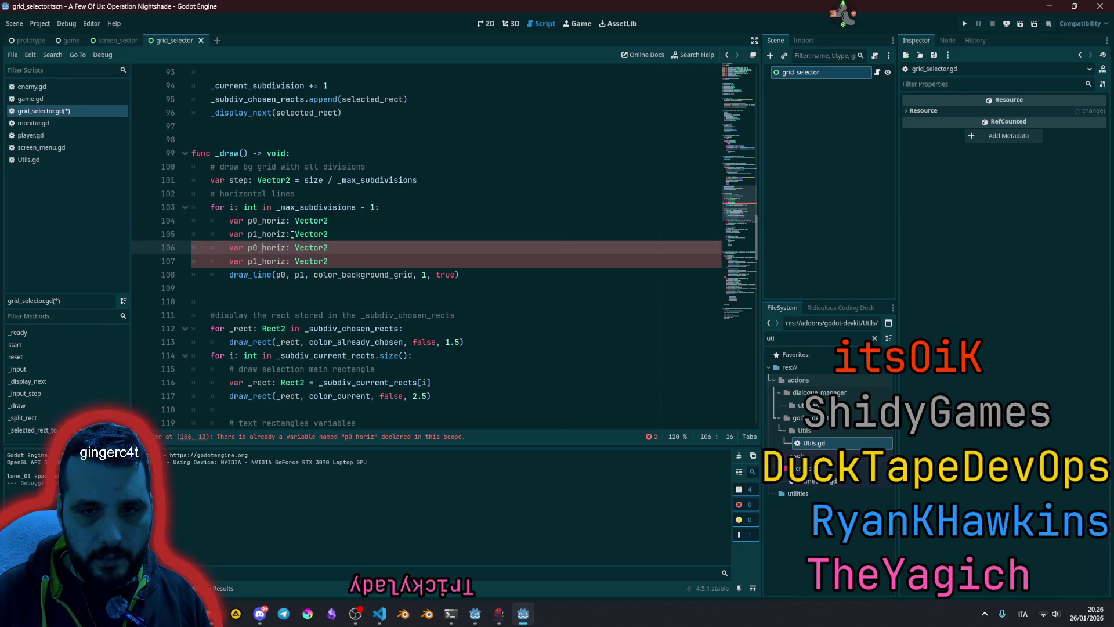
key(shift+alt+Down)
key(ctrl+shift+Right)
text(verti)
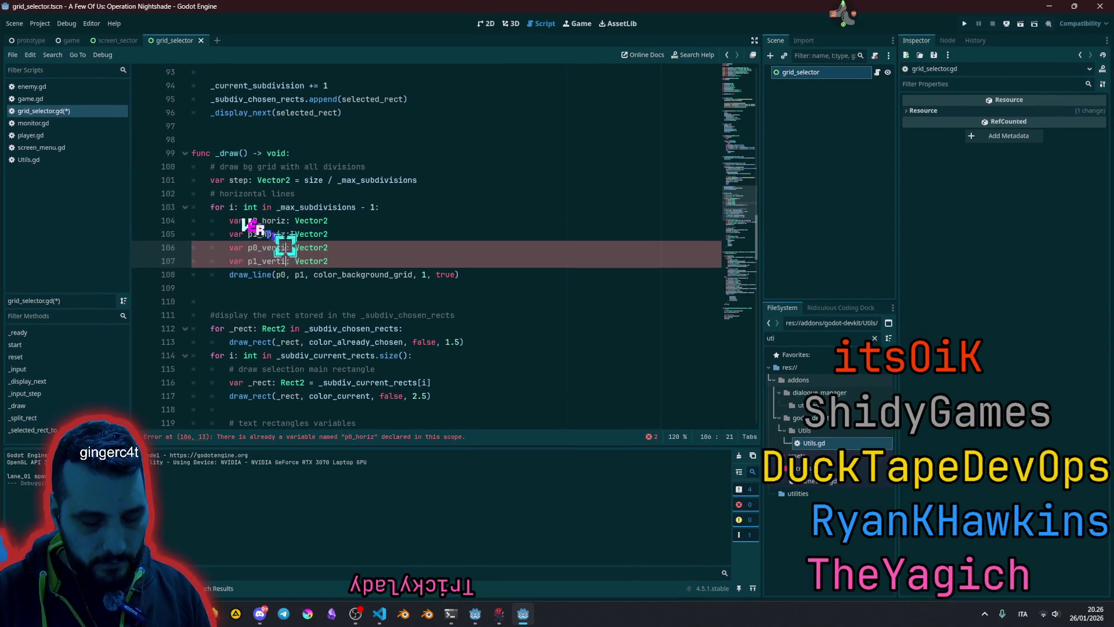
text(cal)
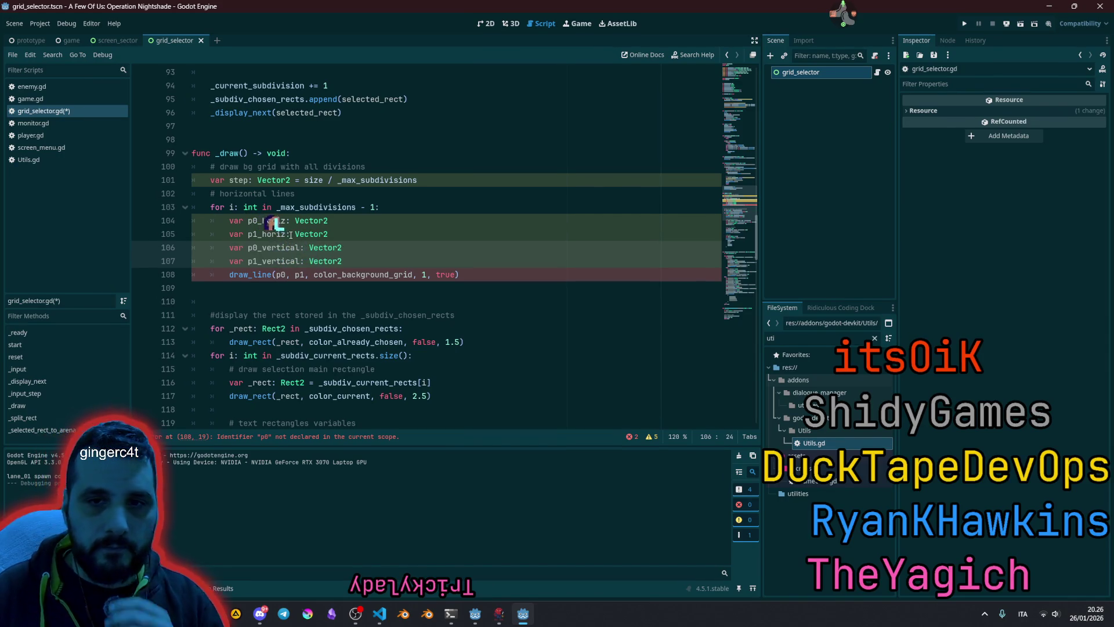
- Delete the '# horizontal lines' comment above the point declarations
click(327, 208)
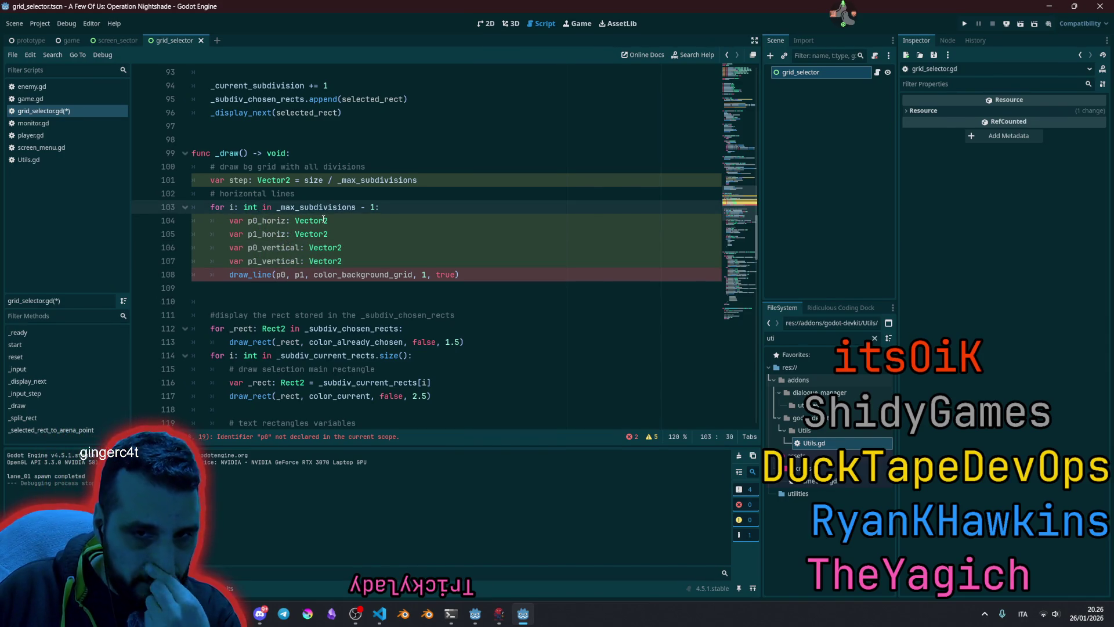
mouse_move(322, 226)
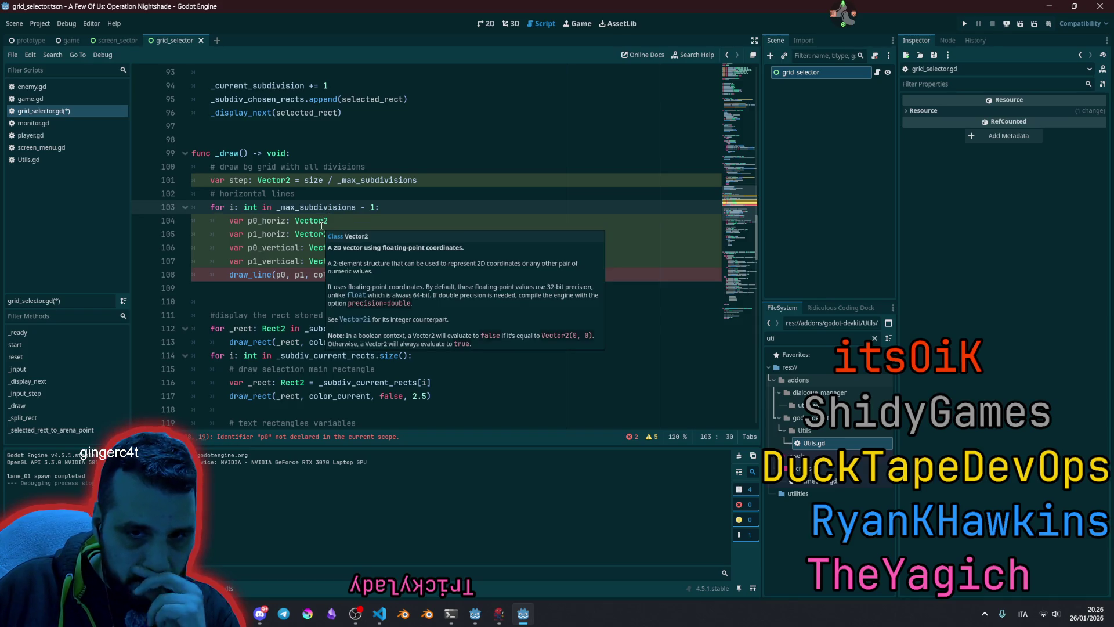
click(289, 216)
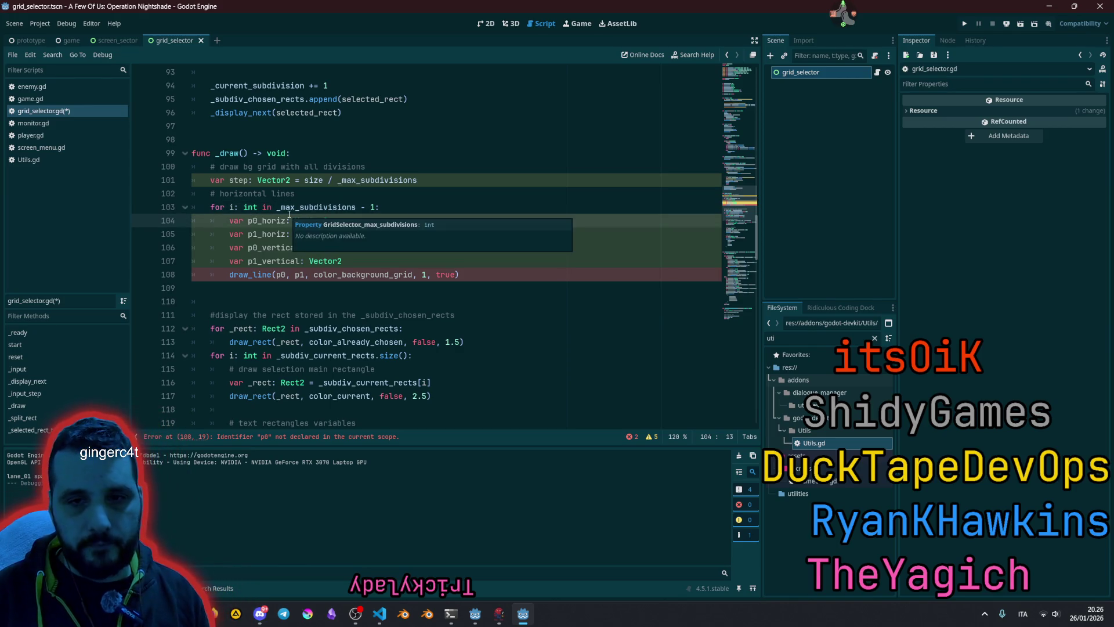
key(Up)
key(Up)
key(End)
key(shift+Home)
key(shift+Home)
key(BackSpace)
key(BackSpace)
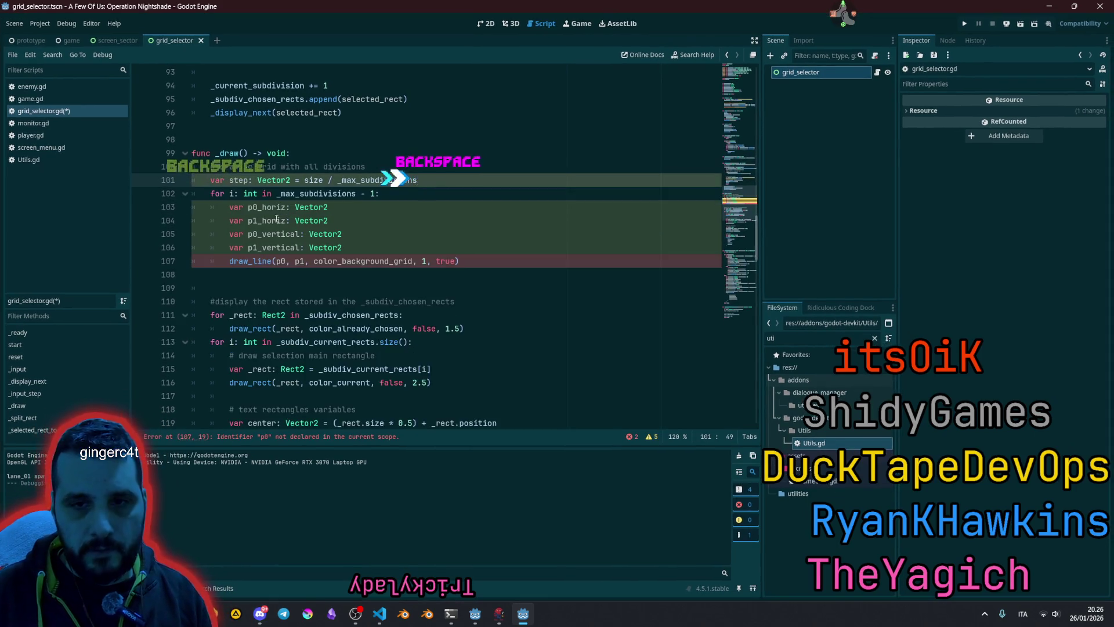
- Change the draw_line arguments to p0_horiz and p1_horiz
click(249, 207)
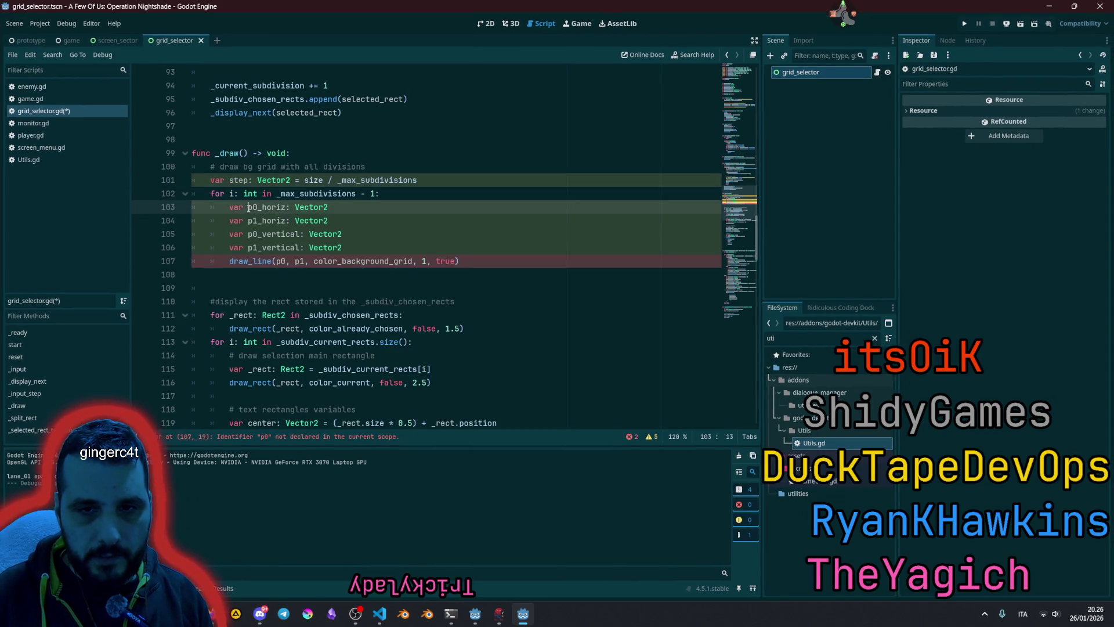
click(283, 262)
key(Right)
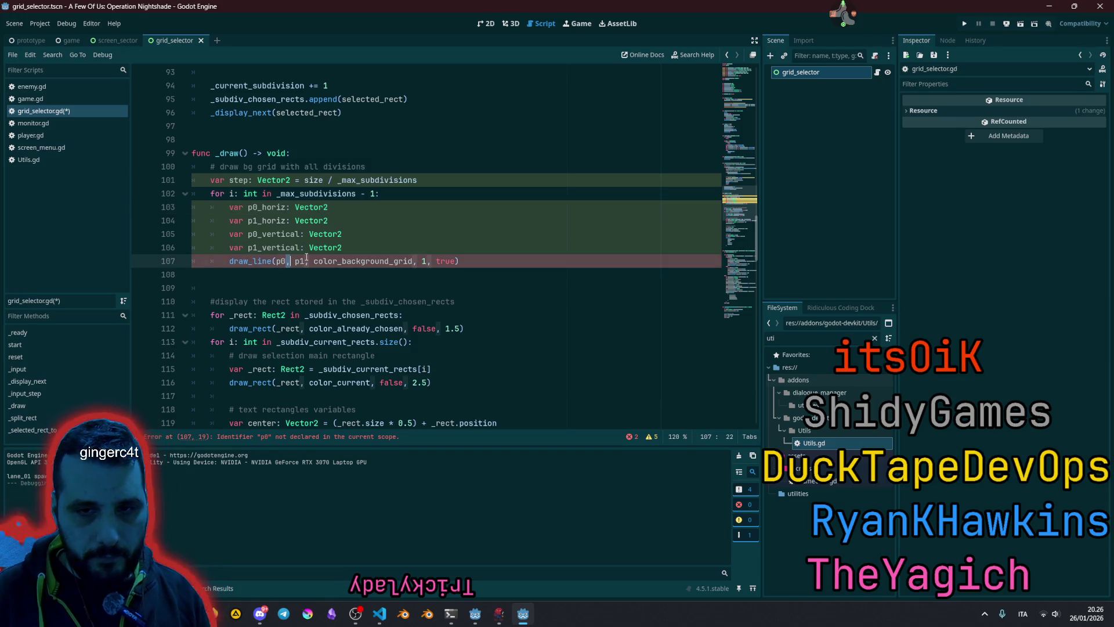
key(Left)
text(_ho)
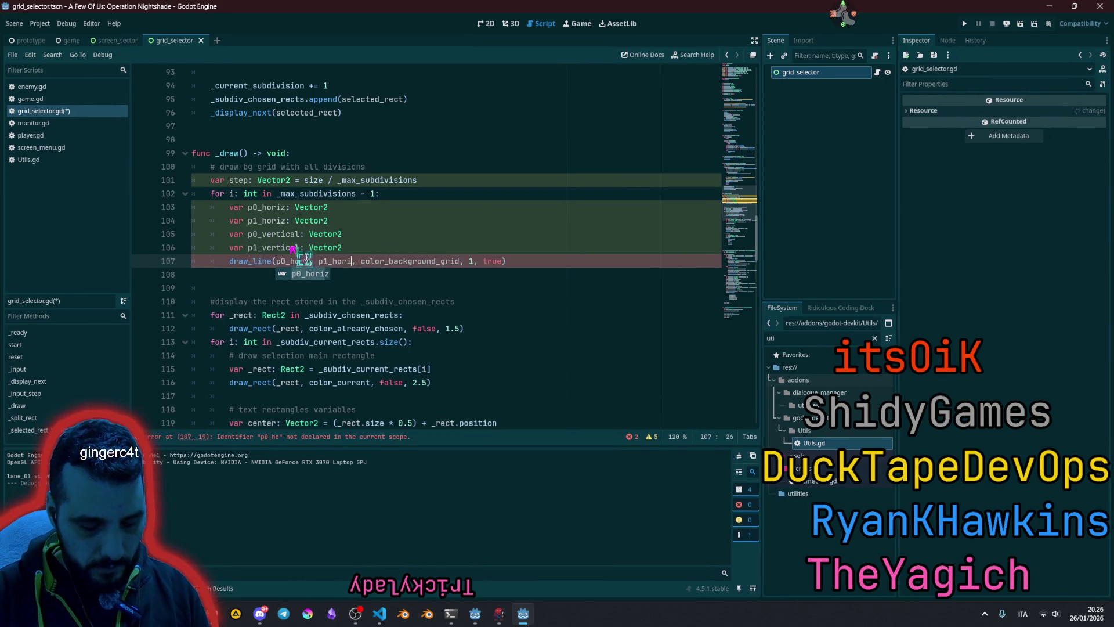
key(Return)
click(387, 261)
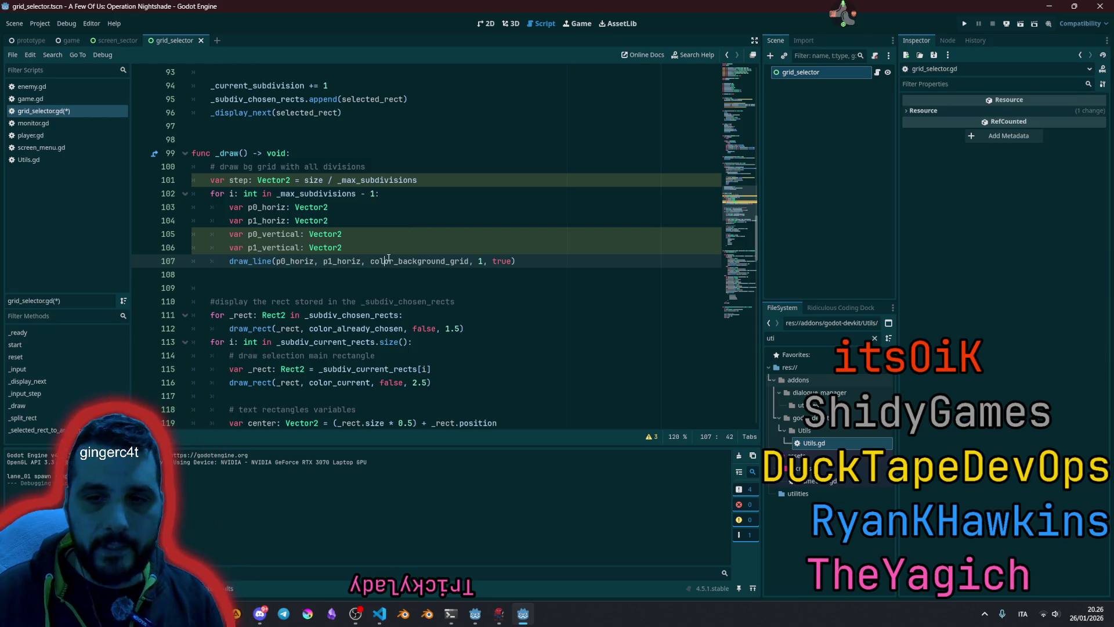
- Duplicate the draw_line call using p0_vertical and p1_vertical, then multi-select the four declarations
key(ctrl+shift+d)
click(290, 274)
key(ctrl+shift+Right)
key(ctrl+d)
text(vertical)
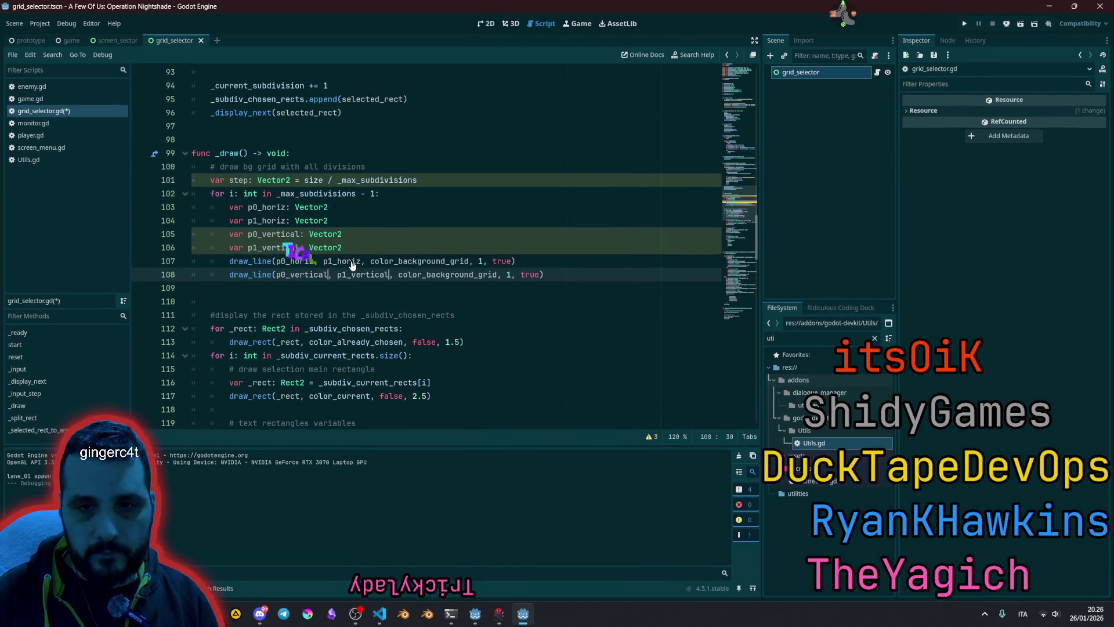
key(Up)
key(Up)
key(Up)
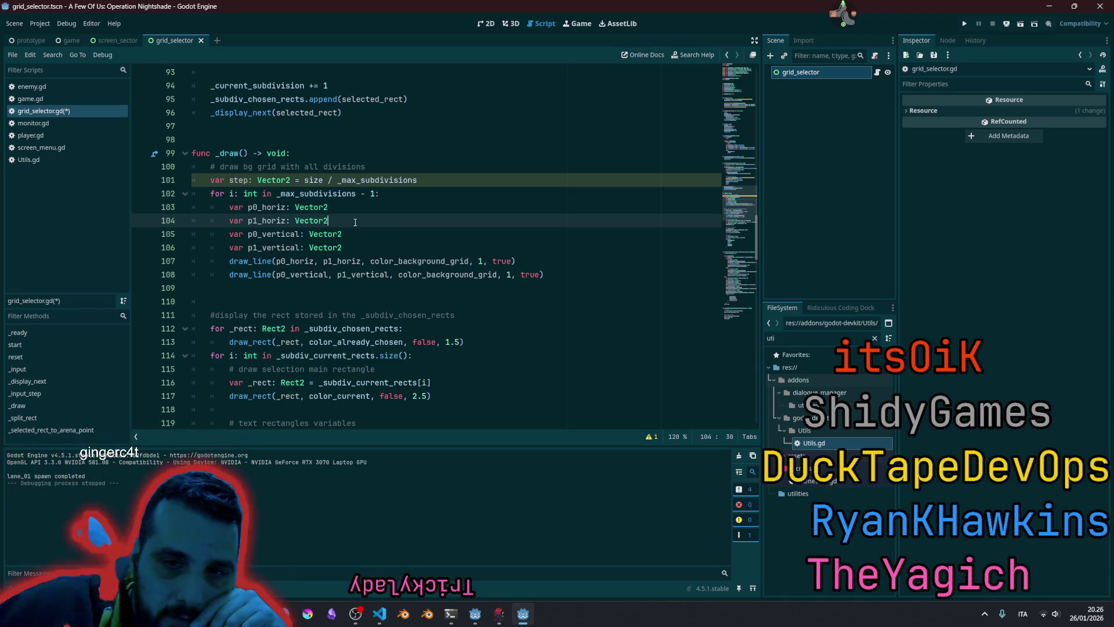
click(360, 205)
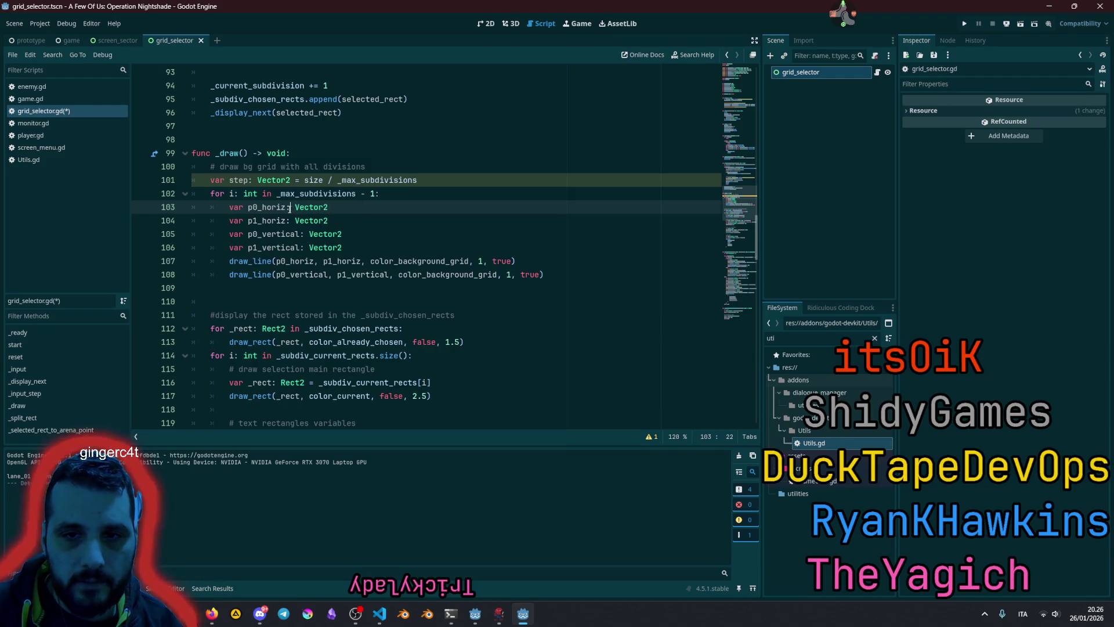
key(shift+alt+Down)
key(shift+alt+Down)
key(shift+alt+Down)
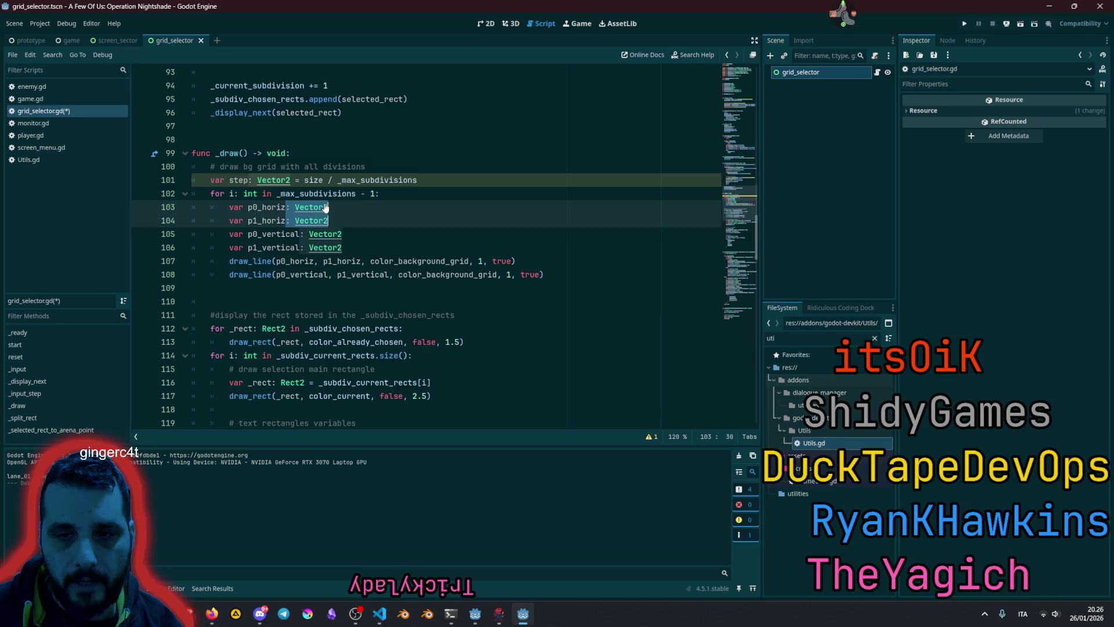
- Make the four point declarations ':= Vector2()', with p0_horiz starting as Vector2(0, )
key(Right)
text(=)
key(End)
text(()
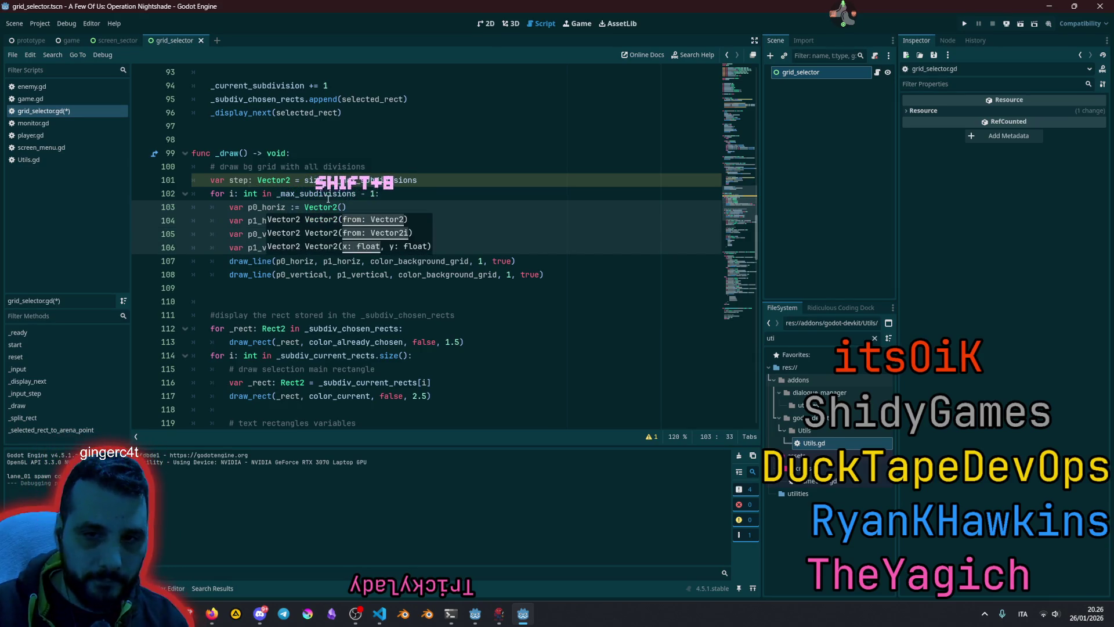
text())
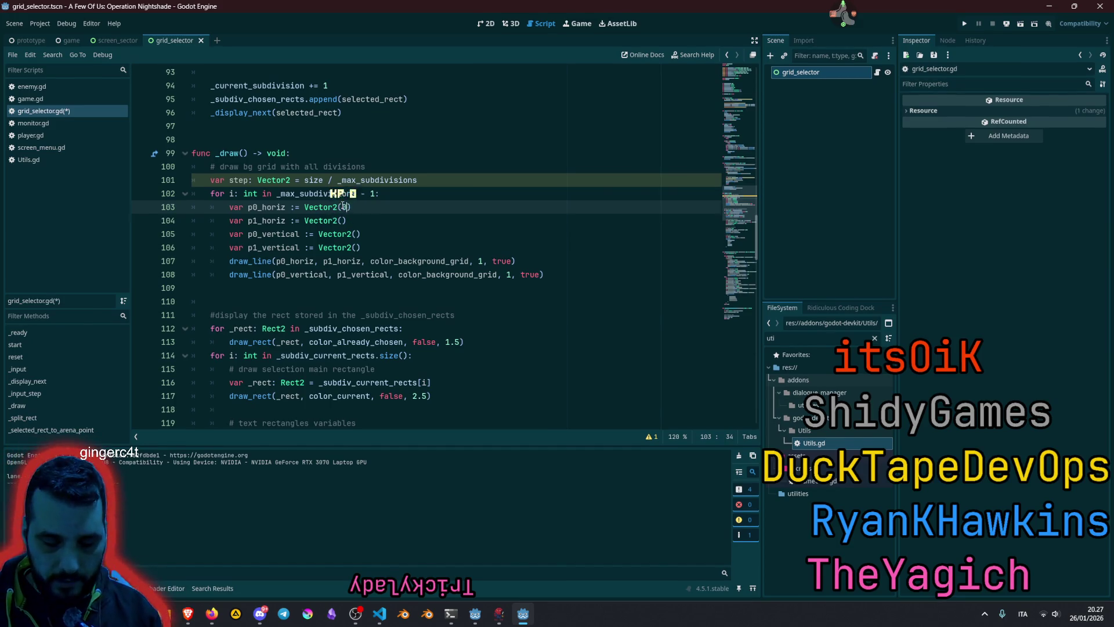
text(0)
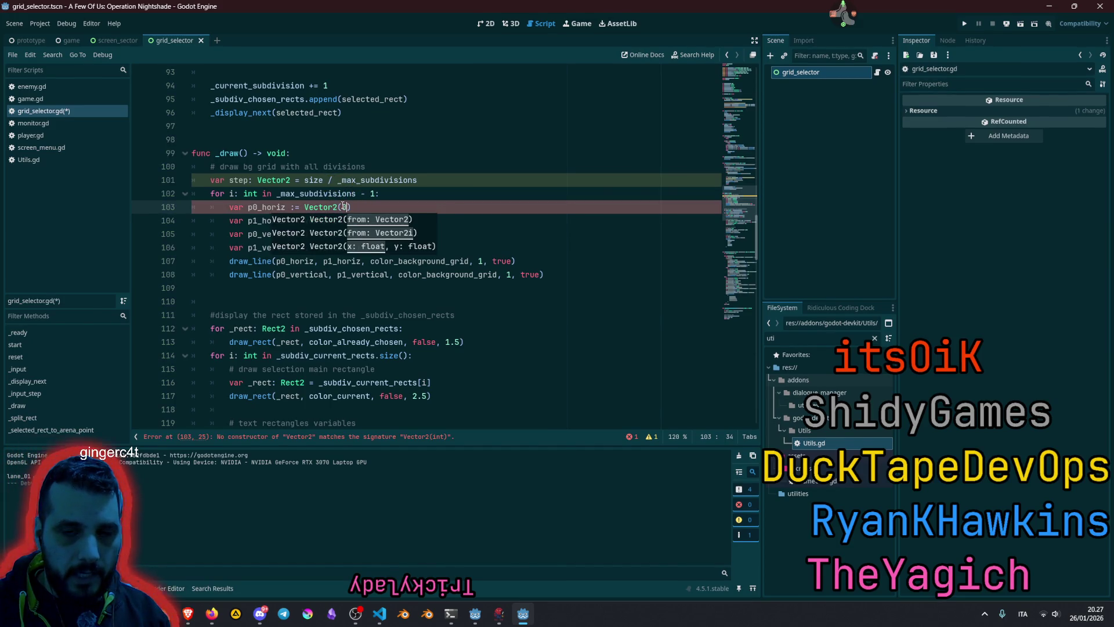
text(,)
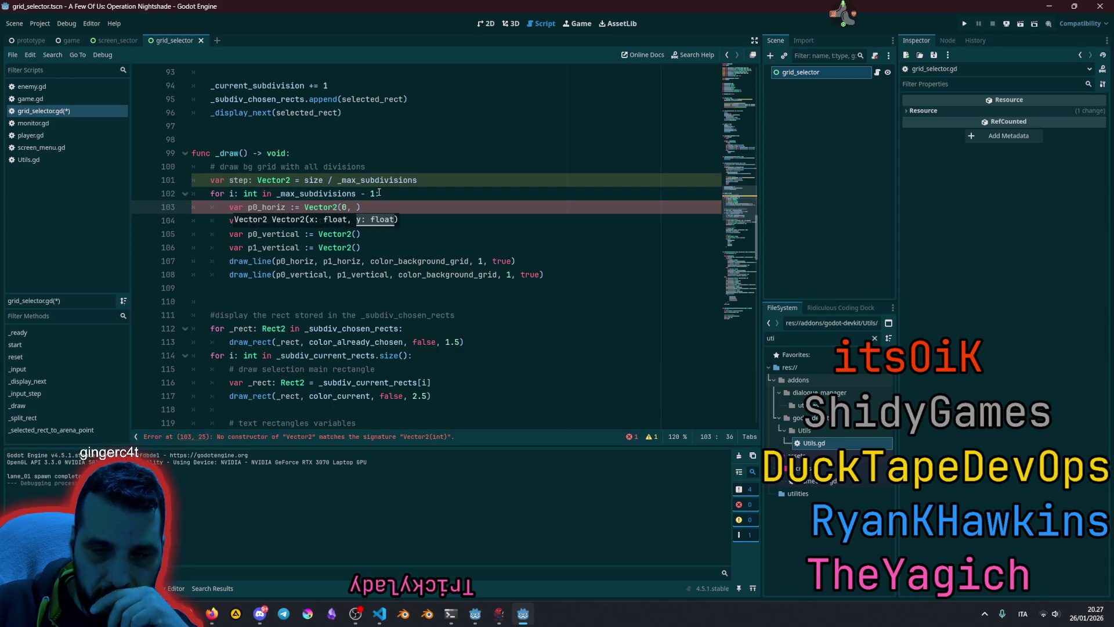
- Add a 'var y: float' declaration above the point variables
key(Up)
key(End)
key(Return)
text(var y:)
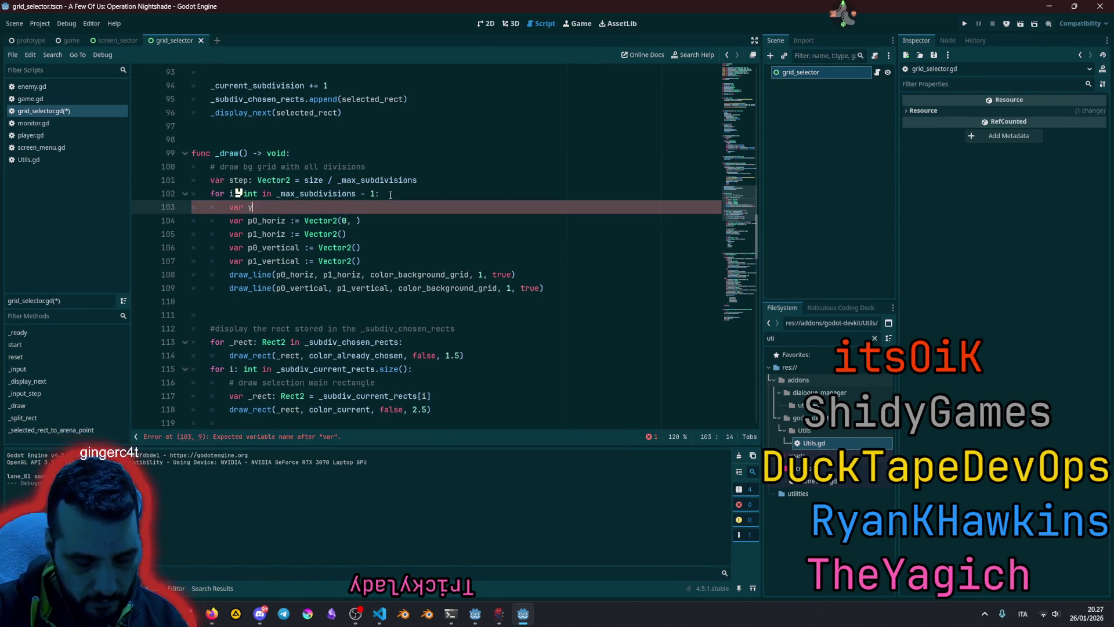
text( float)
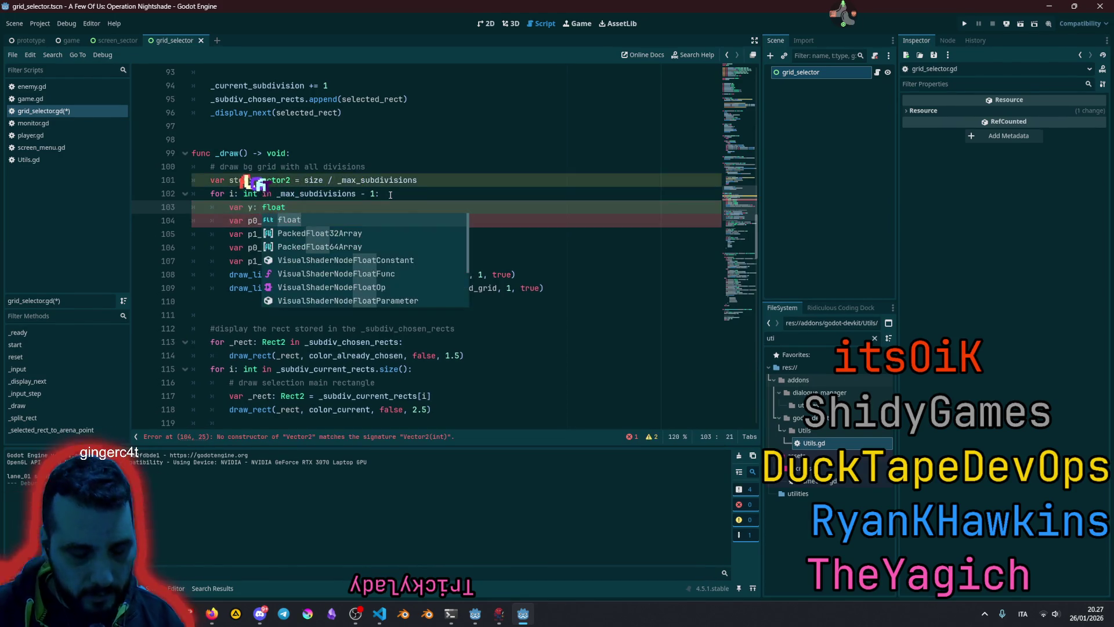
- Duplicate the y declaration and rename the first copy to 'var x: float'
key(ctrl+shift+d)
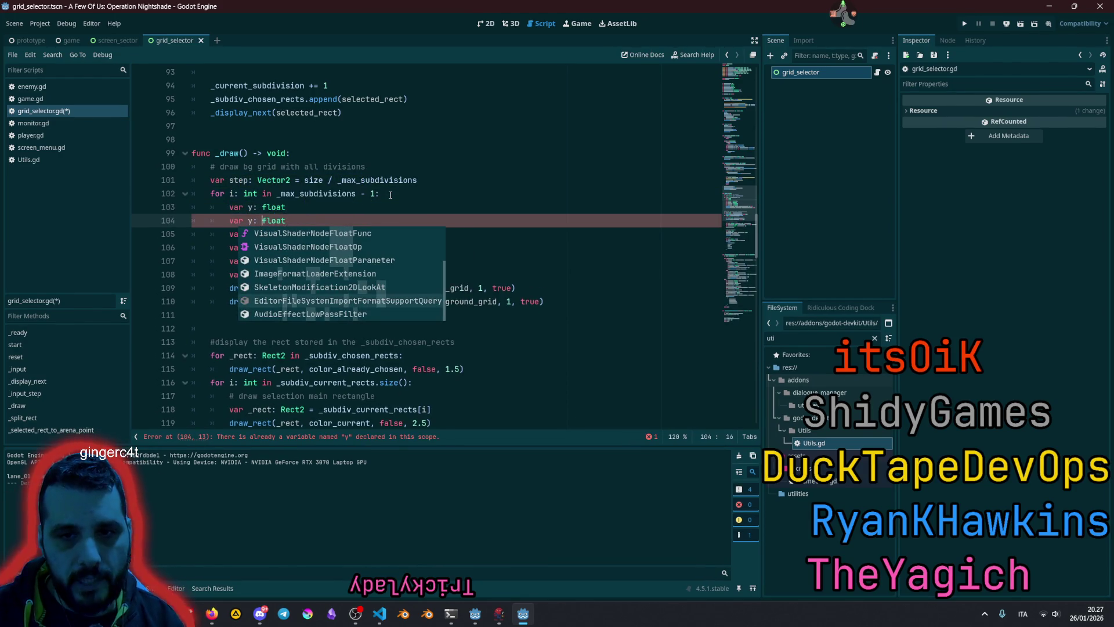
key(Escape)
key(Up)
key(shift+Left)
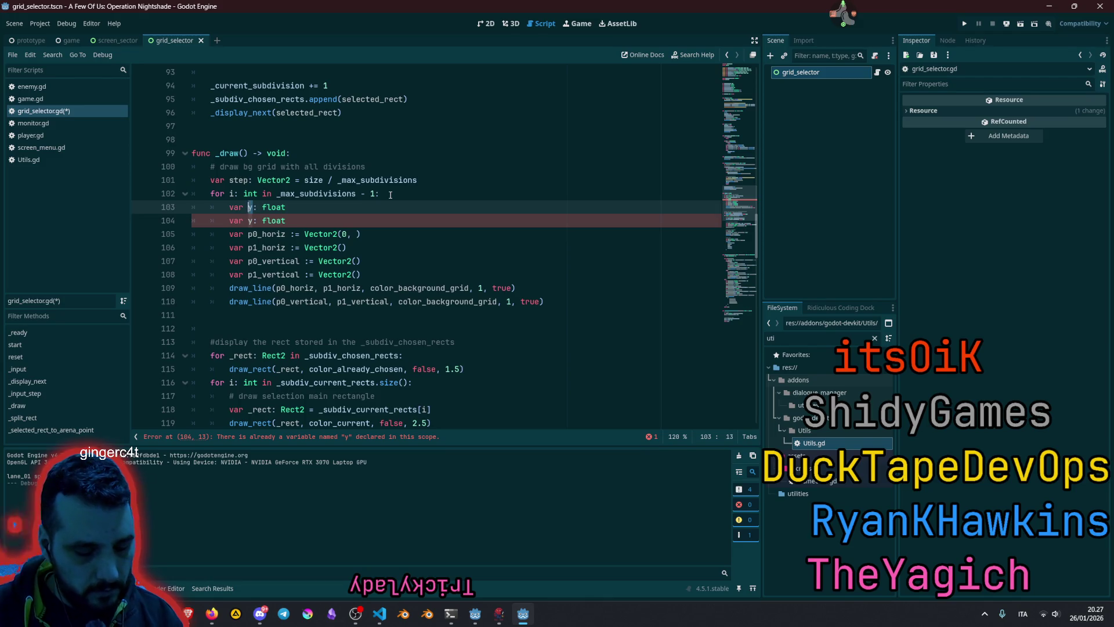
text(x)
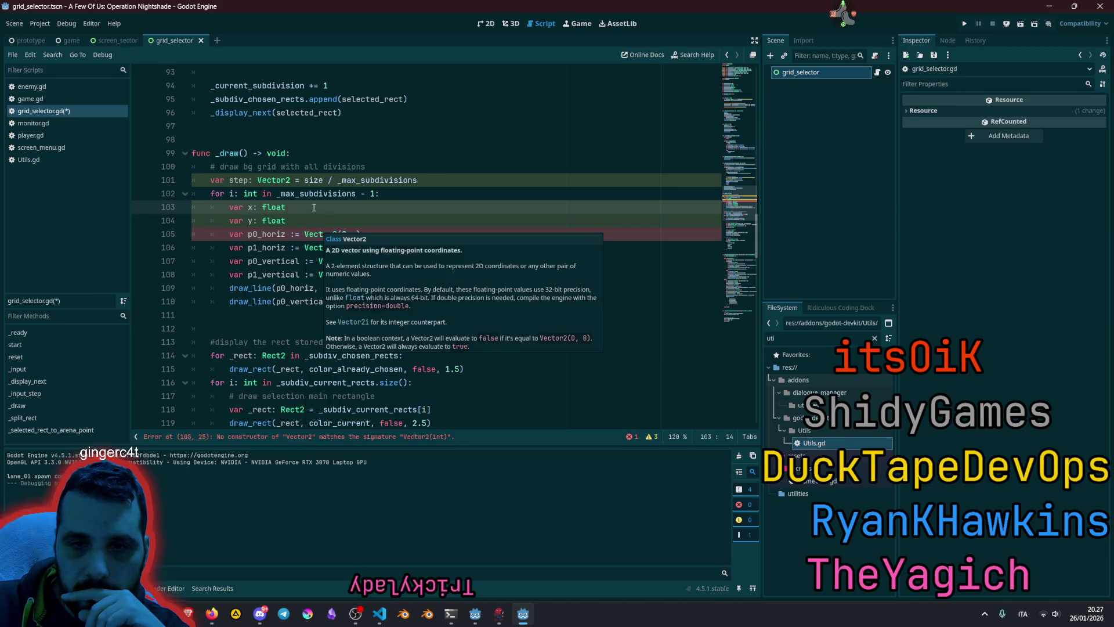
key(End)
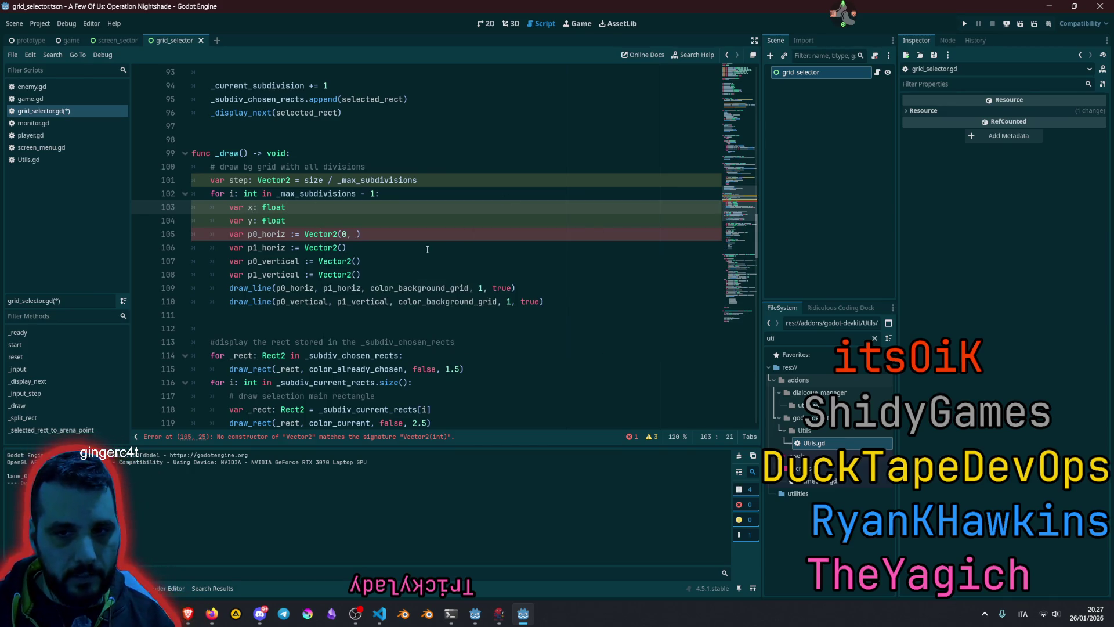
- Set the horizontal points to Vector2(0, y) and Vector2(size.x, y)
click(358, 236)
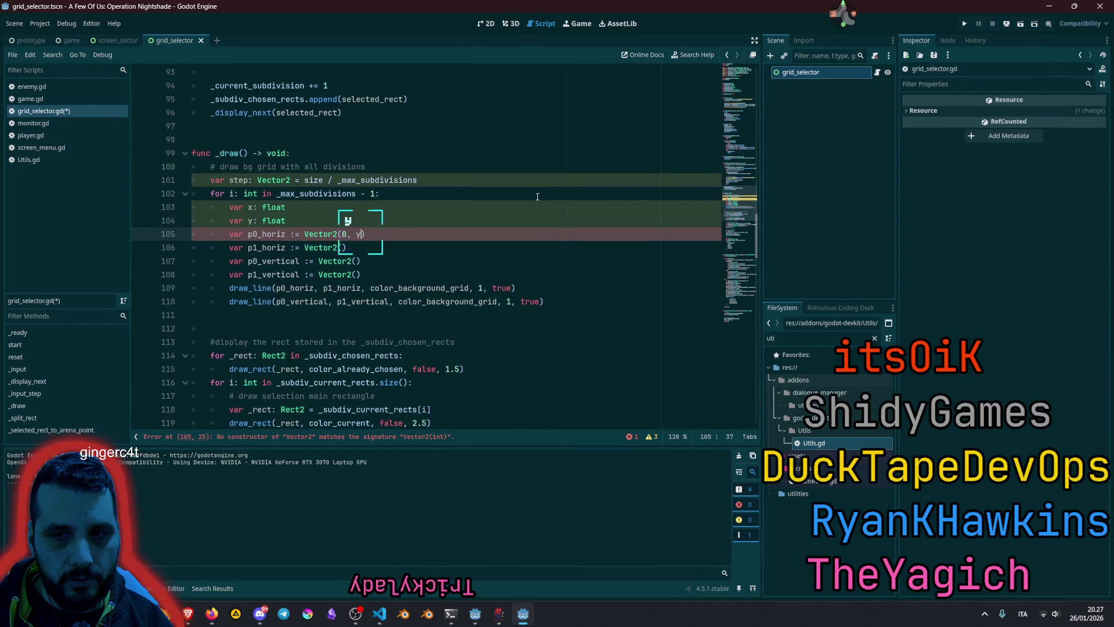
text(y)
click(343, 247)
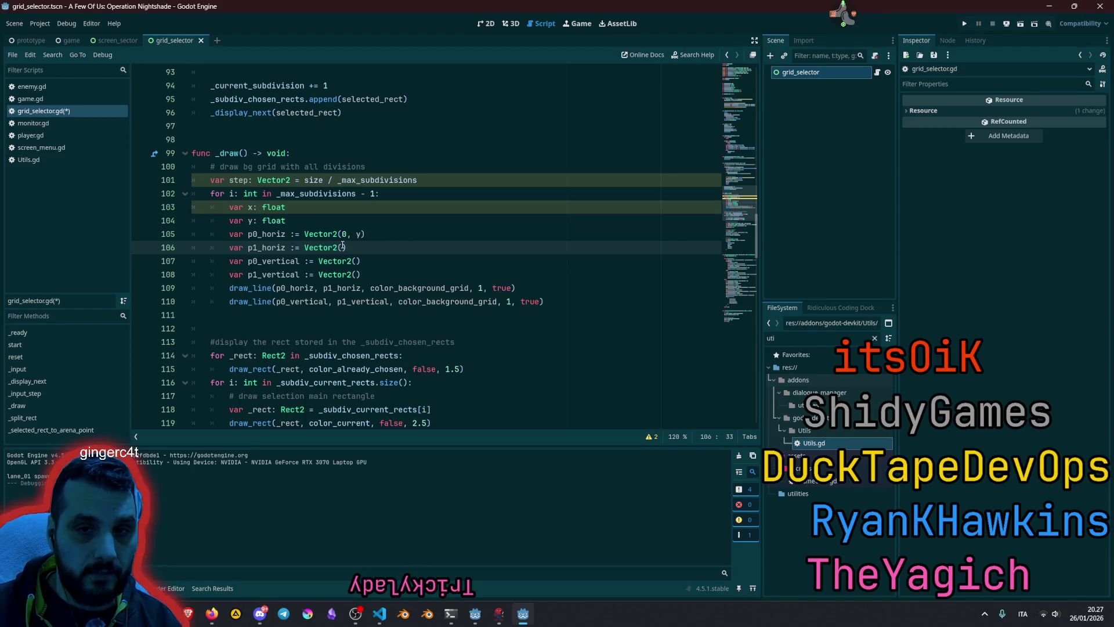
text(size.x)
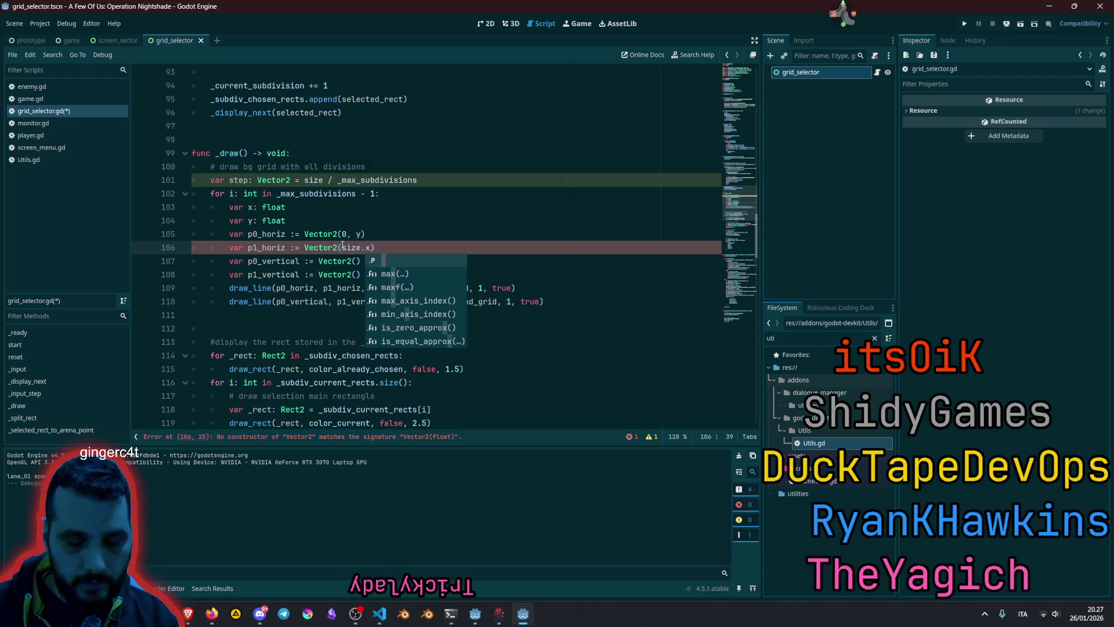
text(, y)
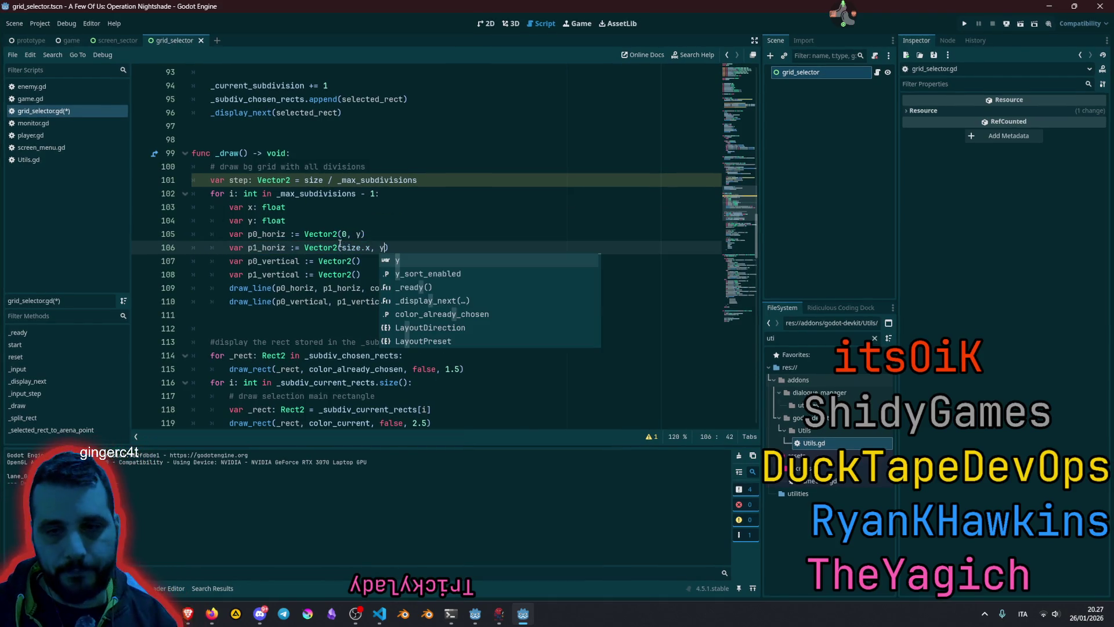
- Fill both vertical point constructors with Vector2(x, 0)
key(Down)
key(Left)
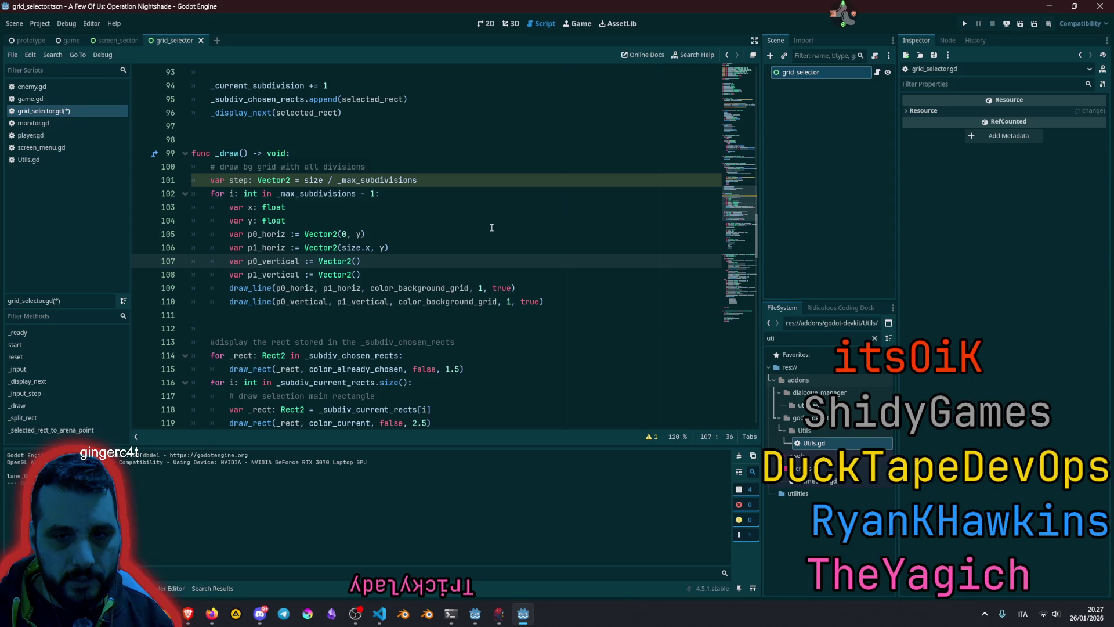
key(shift+alt+Down)
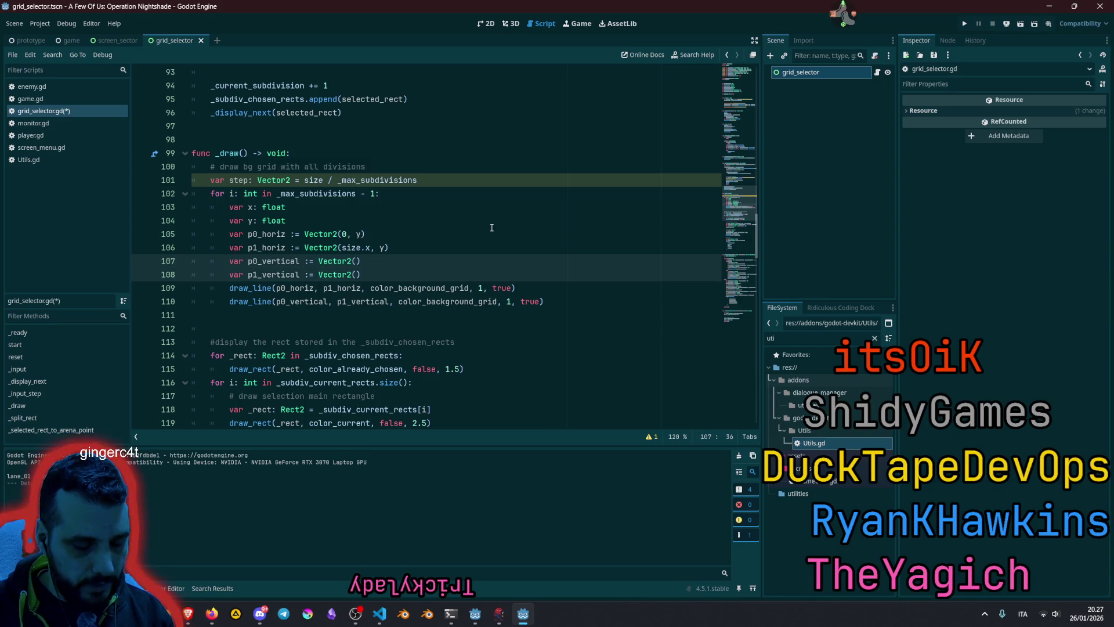
text(x, )
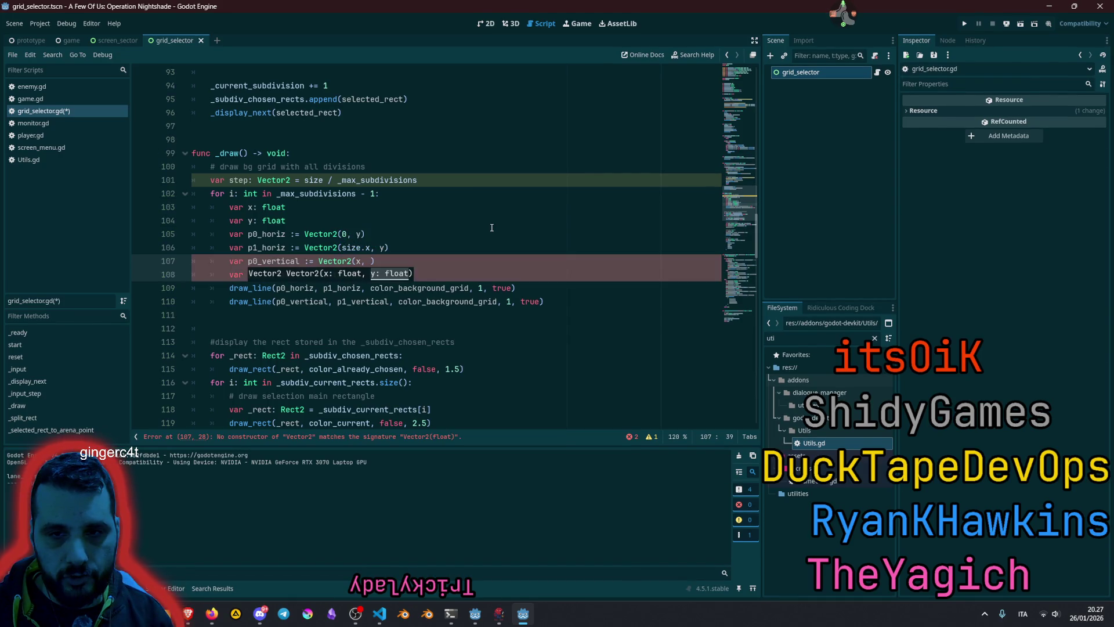
text(0)
click(492, 224)
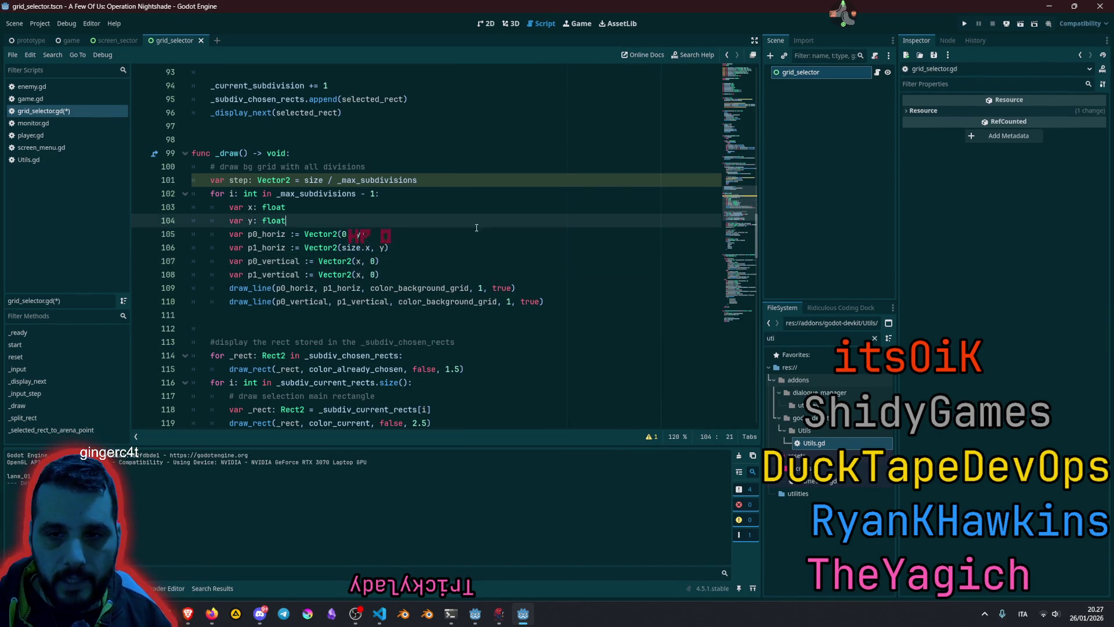
- Make p1_vertical Vector2(x, size.y), then begin initialising x with step
click(347, 247)
drag(341, 247, 372, 247)
key(ctrl+c)
double_click(372, 274)
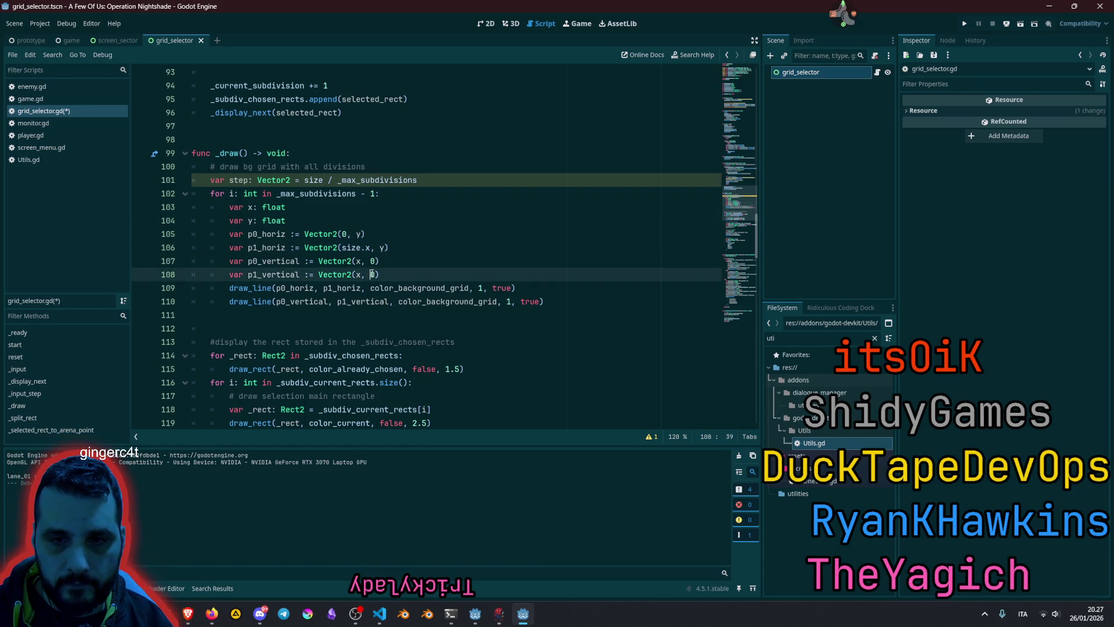
key(ctrl+v)
click(474, 257)
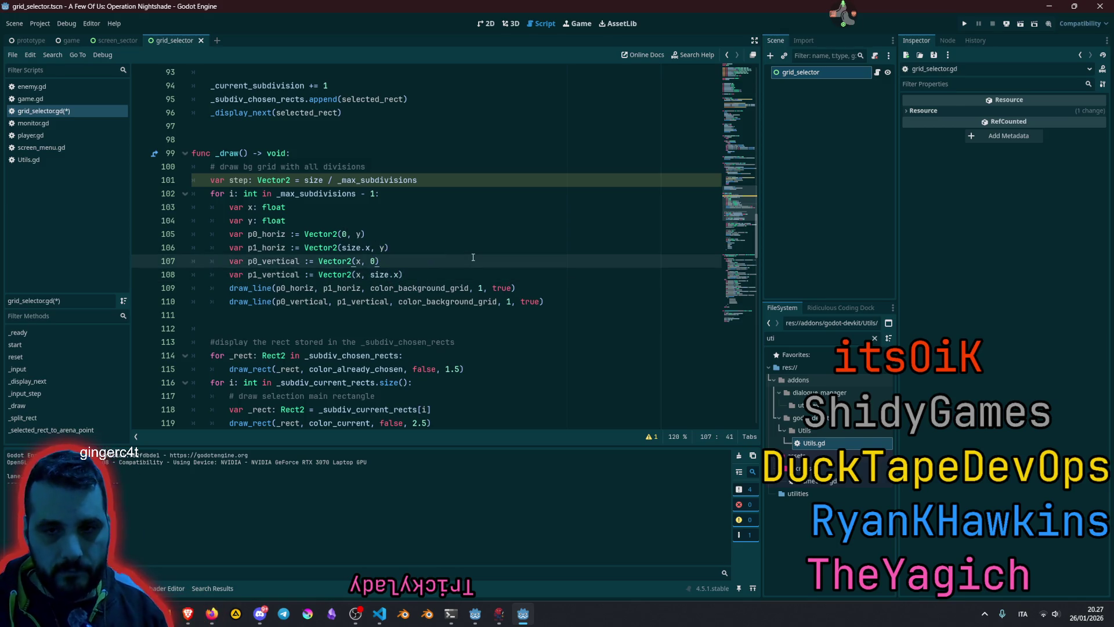
key(Down)
key(BackSpace)
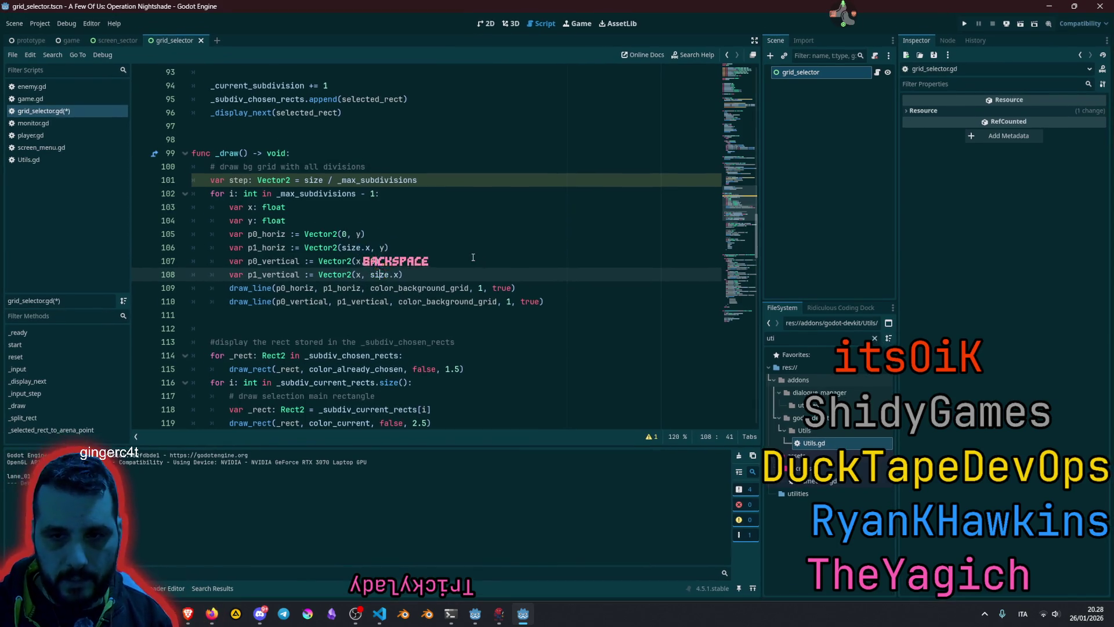
key(End)
key(Left)
key(BackSpace)
text(y)
key(Right)
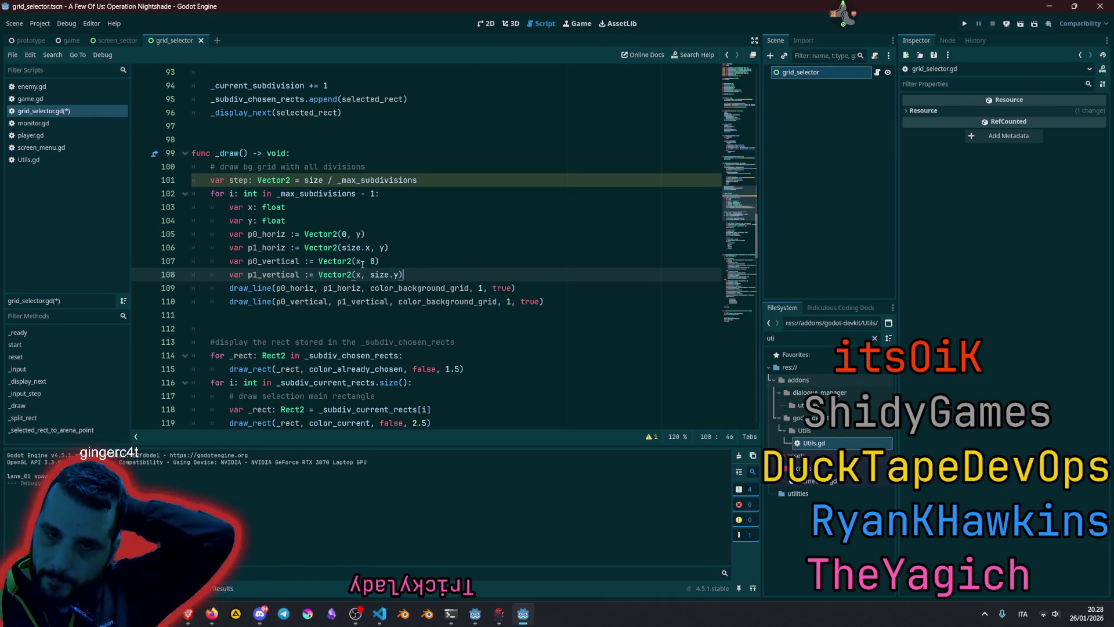
click(288, 207)
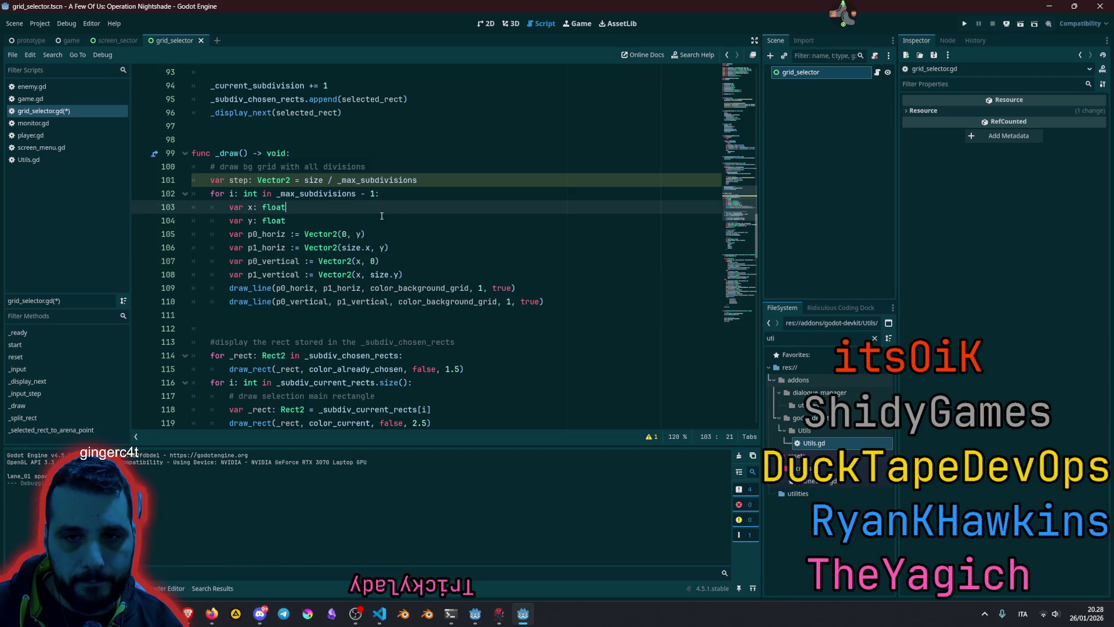
text( = )
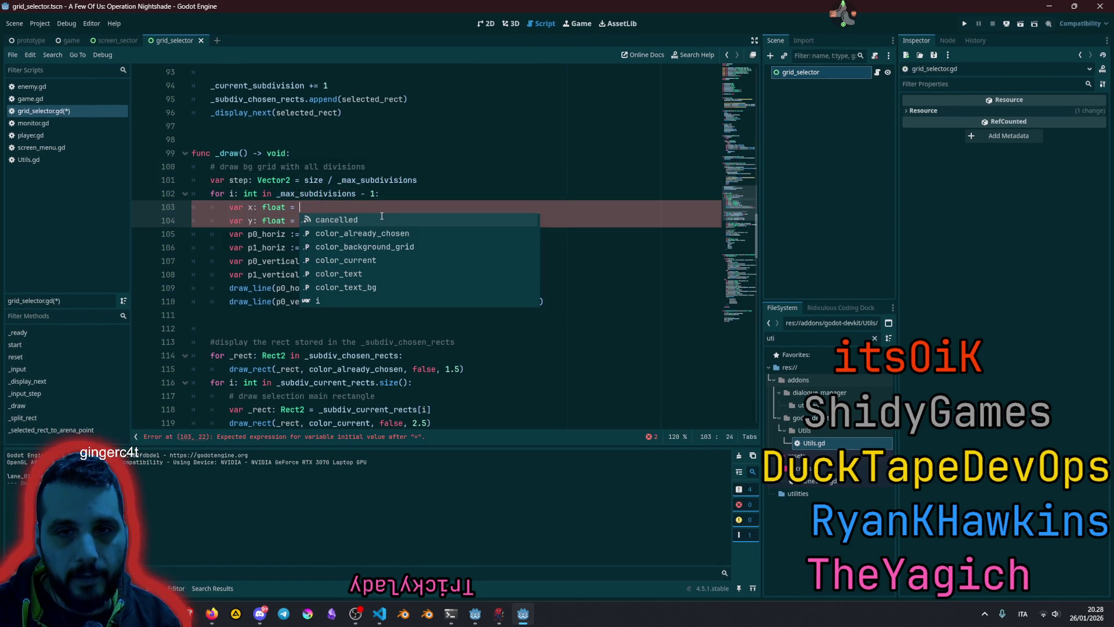
text(ste)
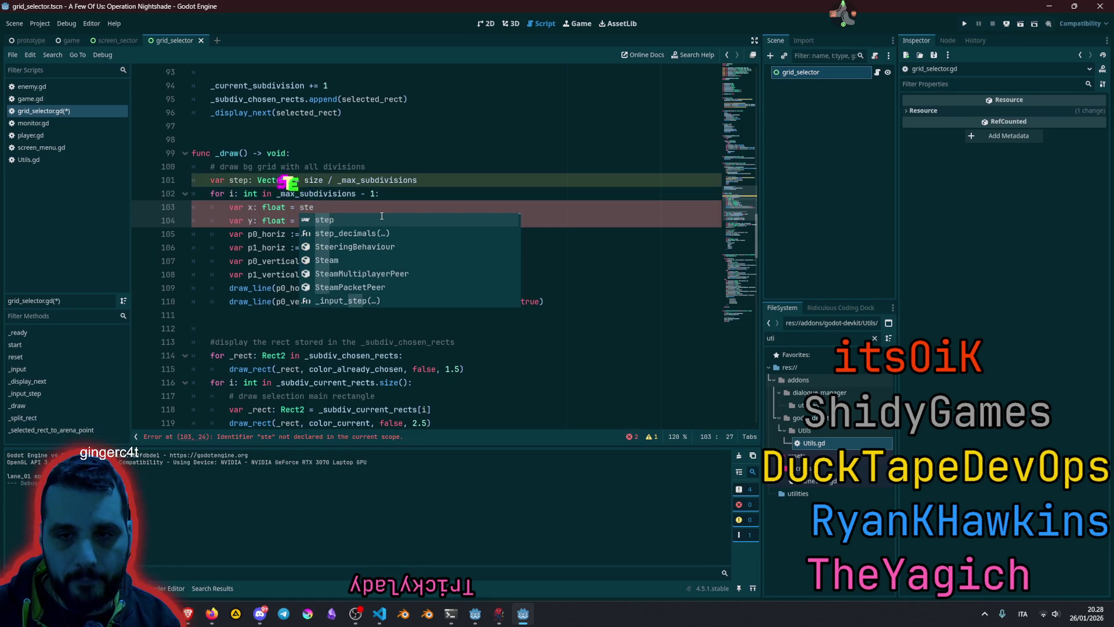
- Initialise the x and y declarations from step's components
key(Return)
text(.x)
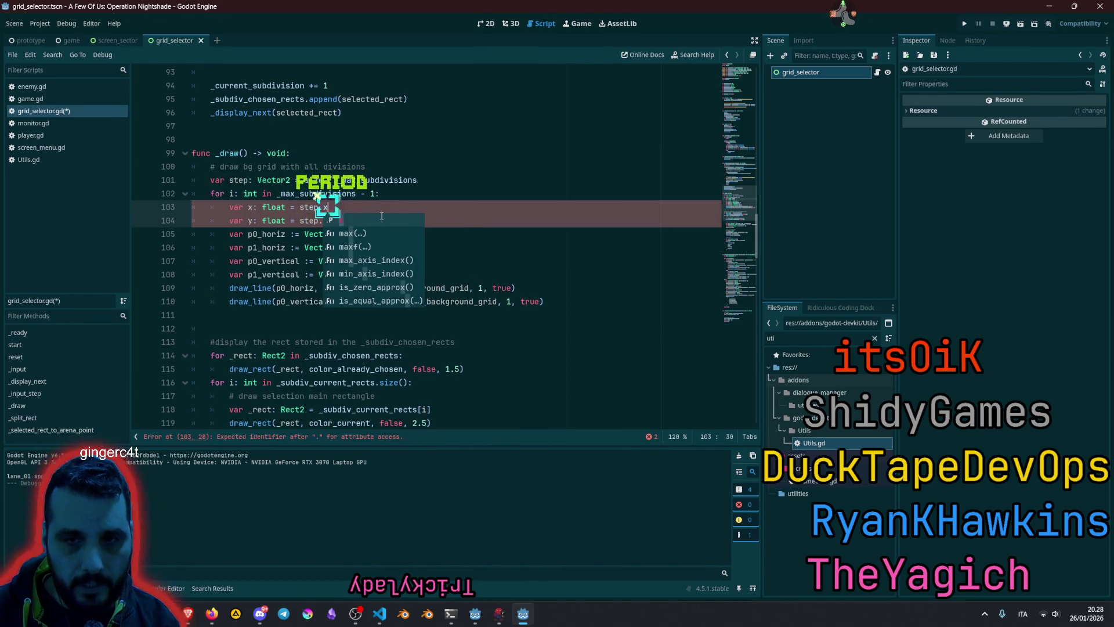
click(340, 223)
key(BackSpace)
text(y)
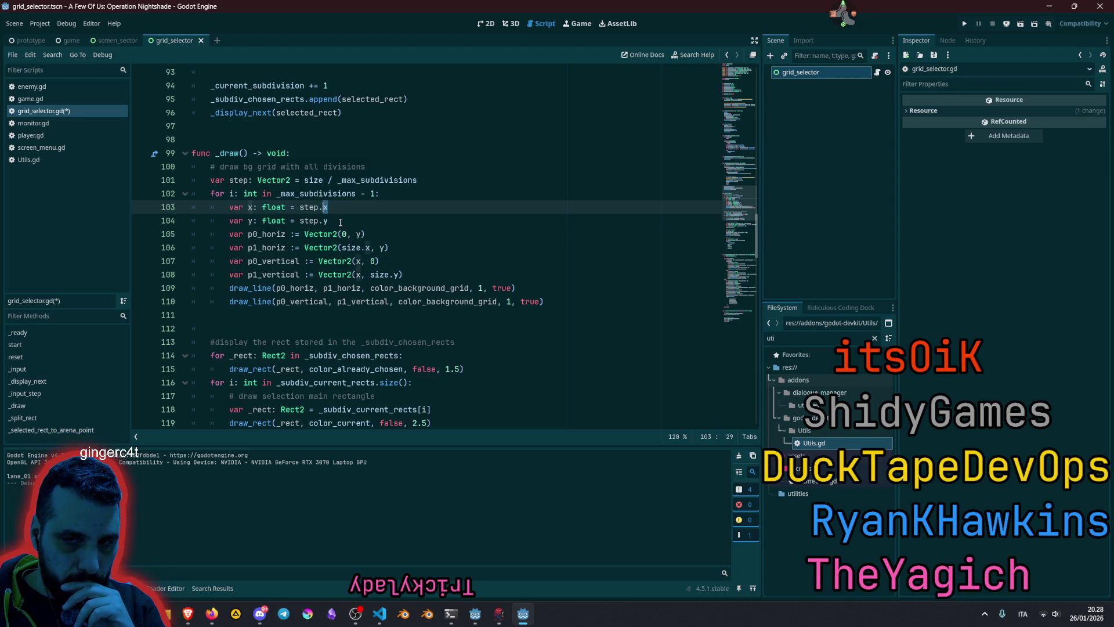
text(y)
key(Down)
key(BackSpace)
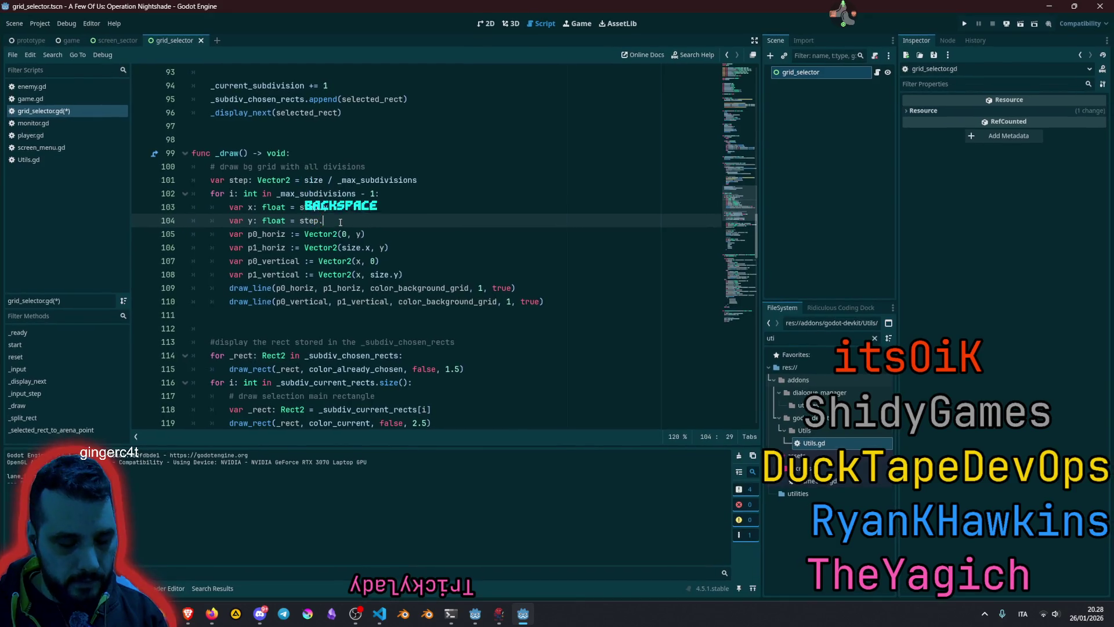
text(x)
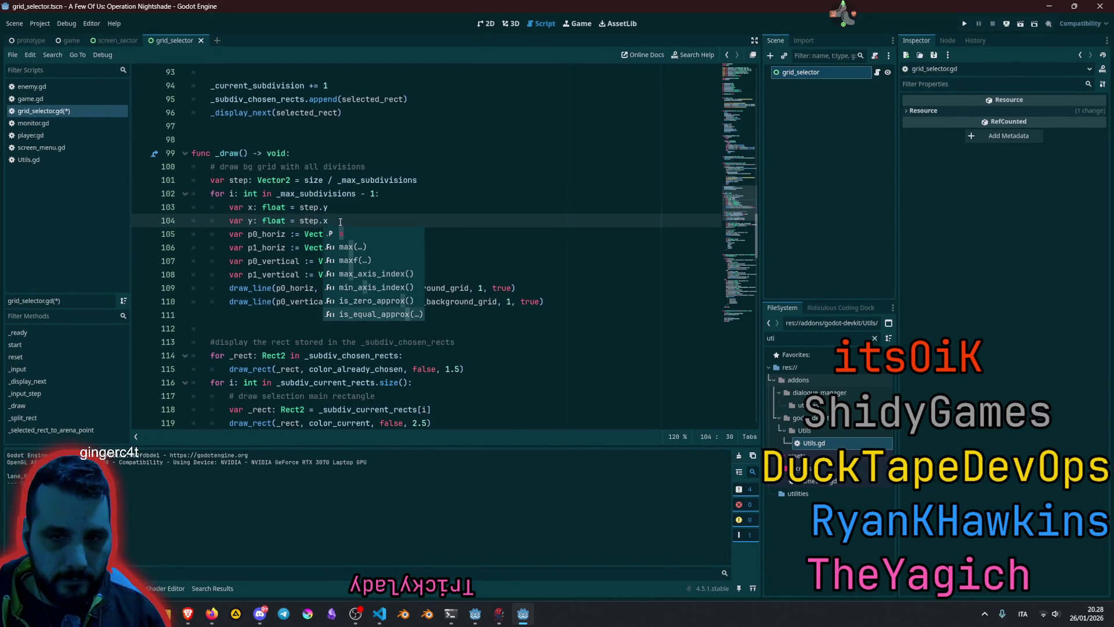
key(Escape)
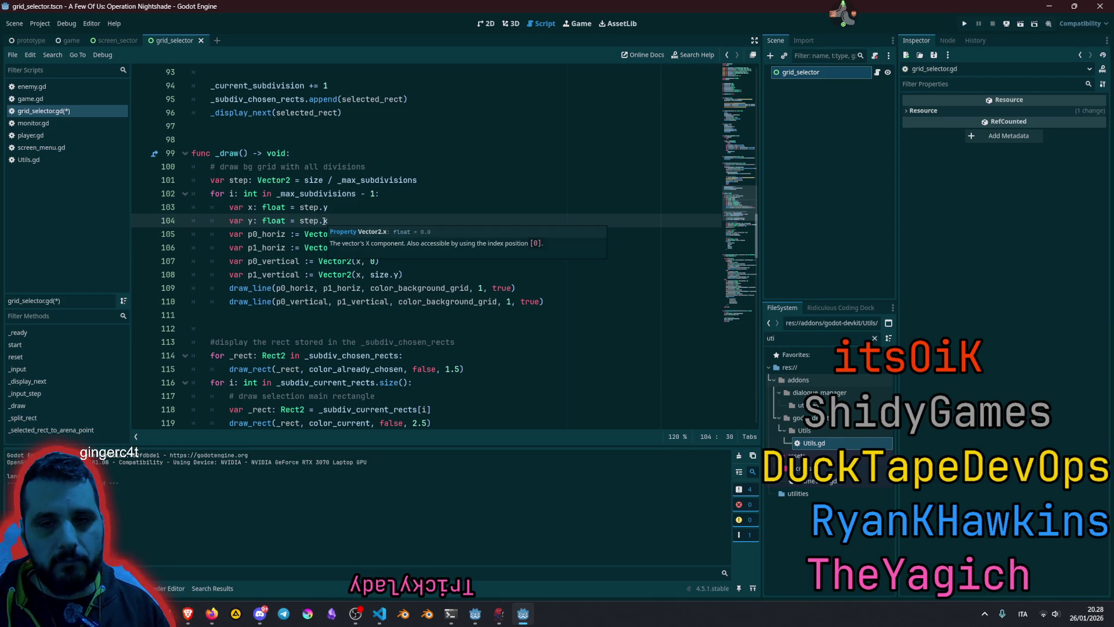
- Correct the axes so x uses step.x and y uses step.y
click(325, 220)
key(Up)
key(Delete)
text(x)
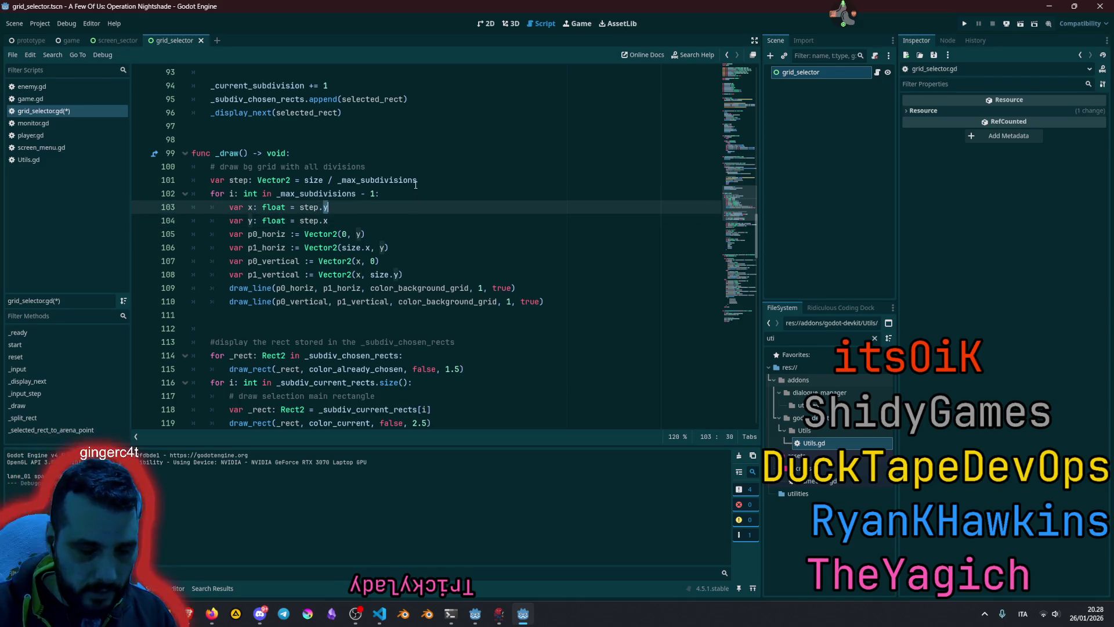
key(Left)
key(Down)
key(Delete)
text(y)
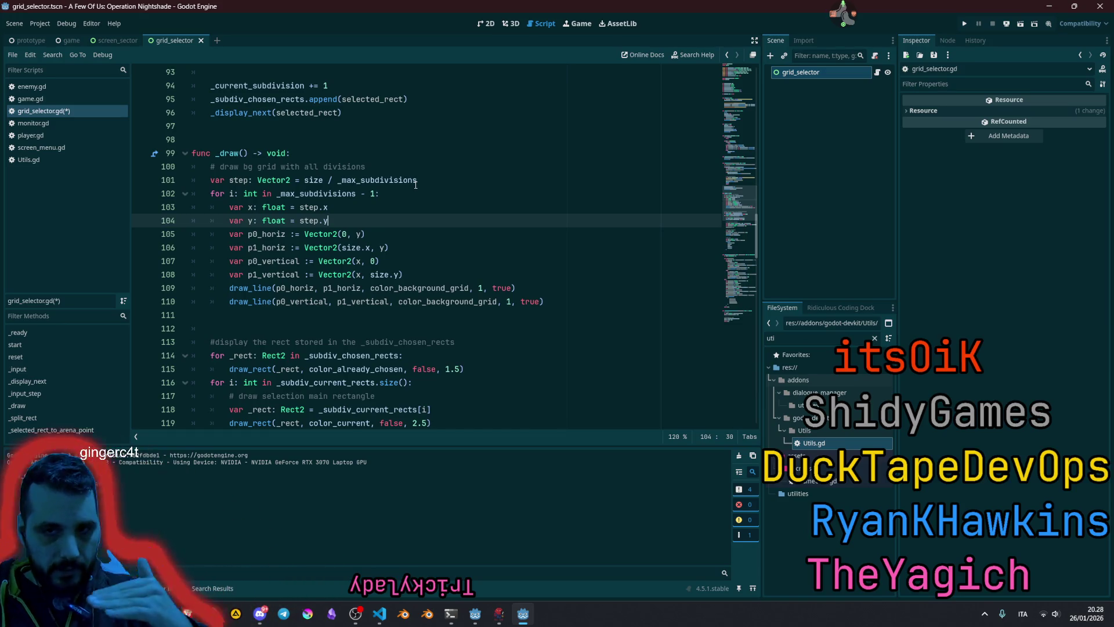
- Append '* i' to both declarations, save the script and run the game
click(361, 212)
key(shift+alt+Down)
text(* )
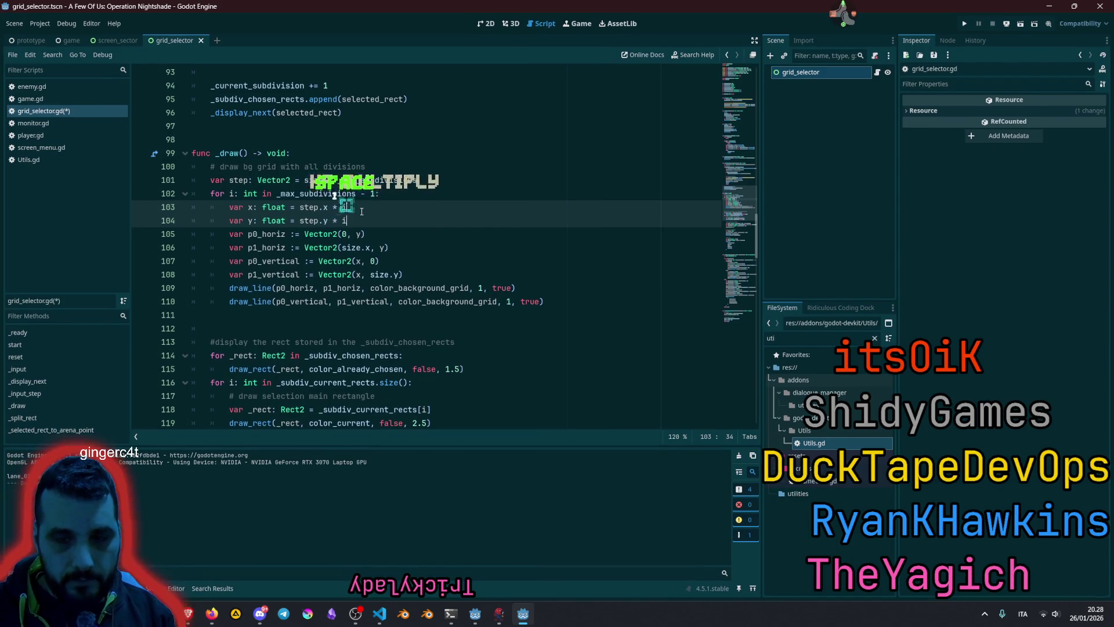
text(i)
click(508, 146)
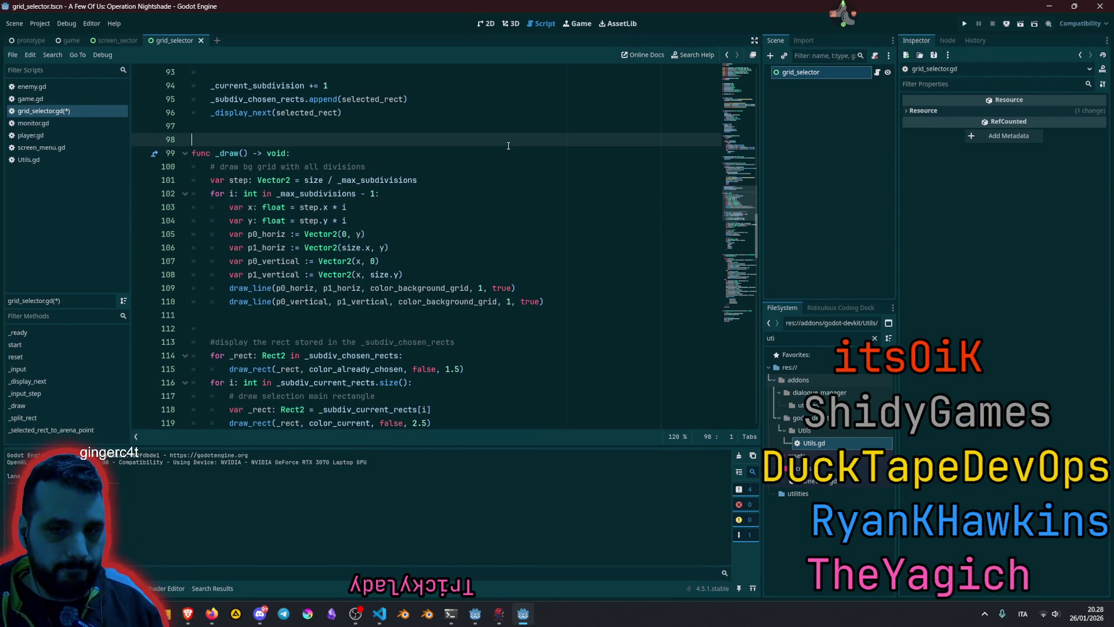
key(F5)
click(439, 170)
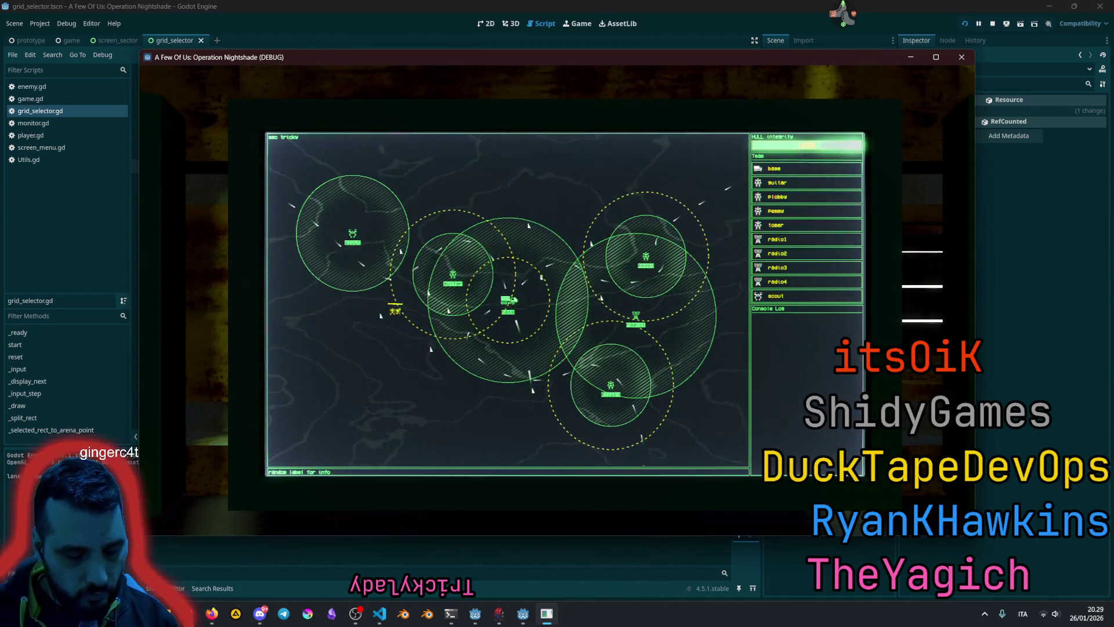
- Select the scout unit, choose the bottom-right quadrant with 4, then stop the game
click(772, 295)
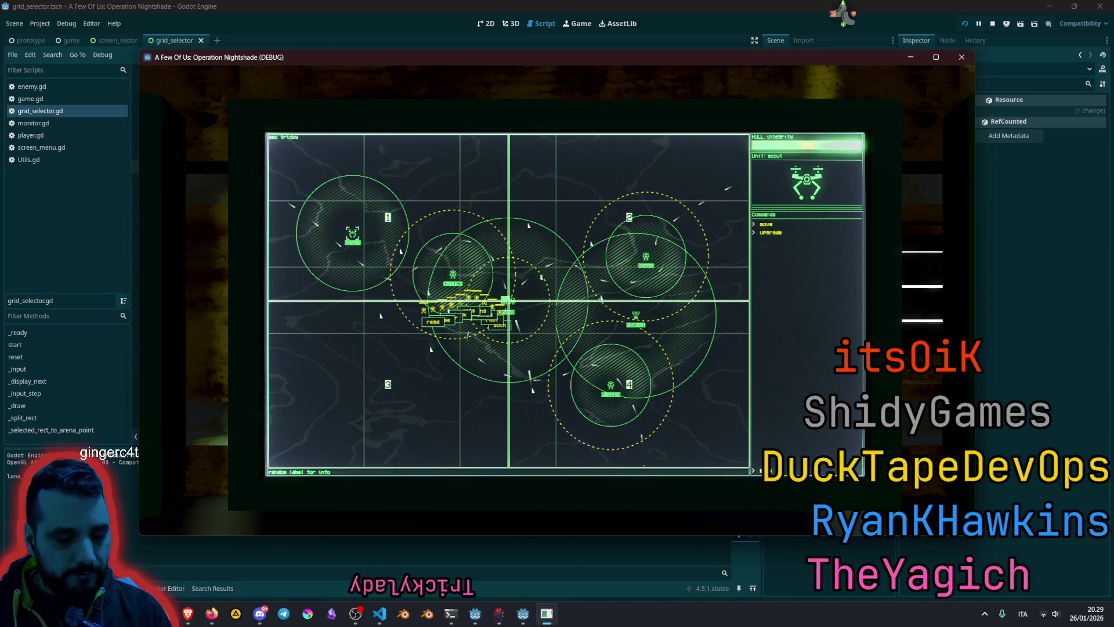
key(4)
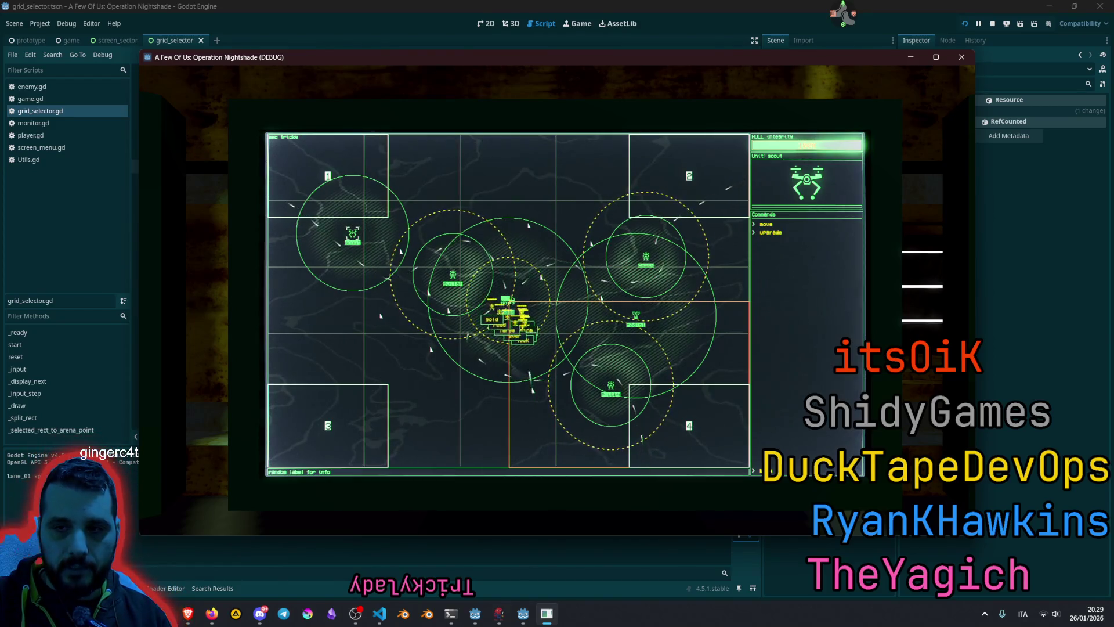
key(F8)
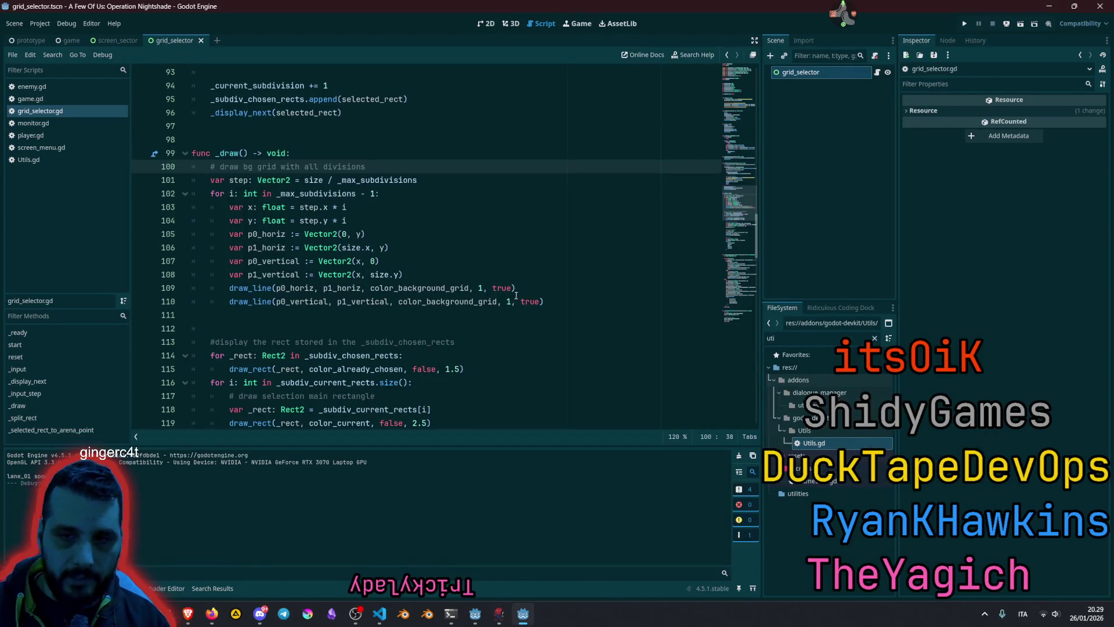
- Compare the sub-rect position lines in _split_rect and duplicate the bottom-right position line
scroll(696, 164, down, 20)
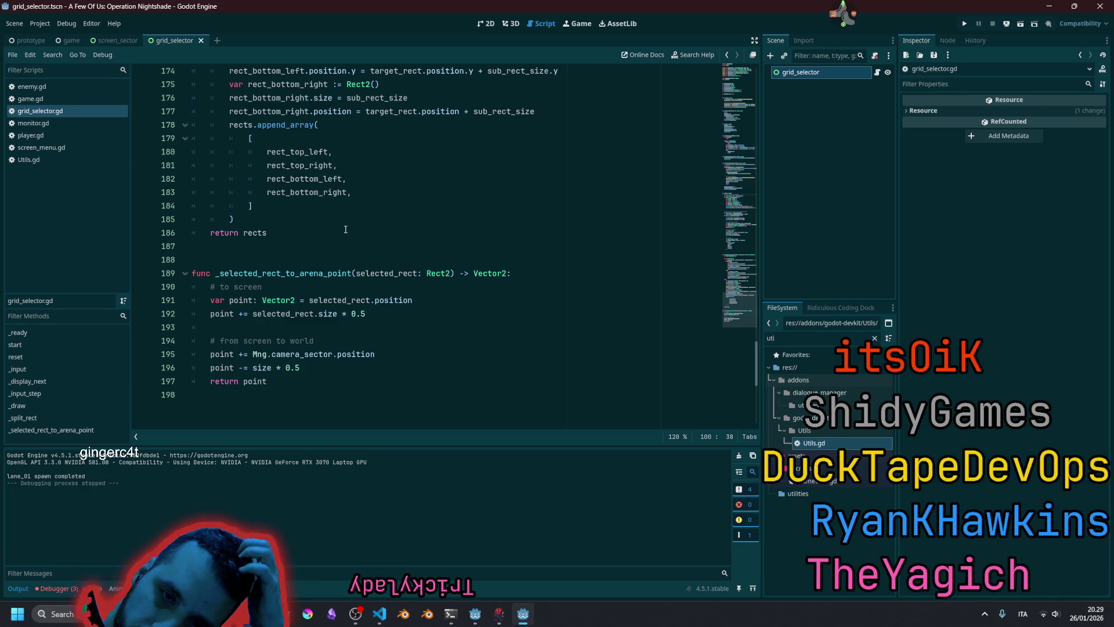
scroll(345, 230, up, 4)
scroll(346, 230, up, 1)
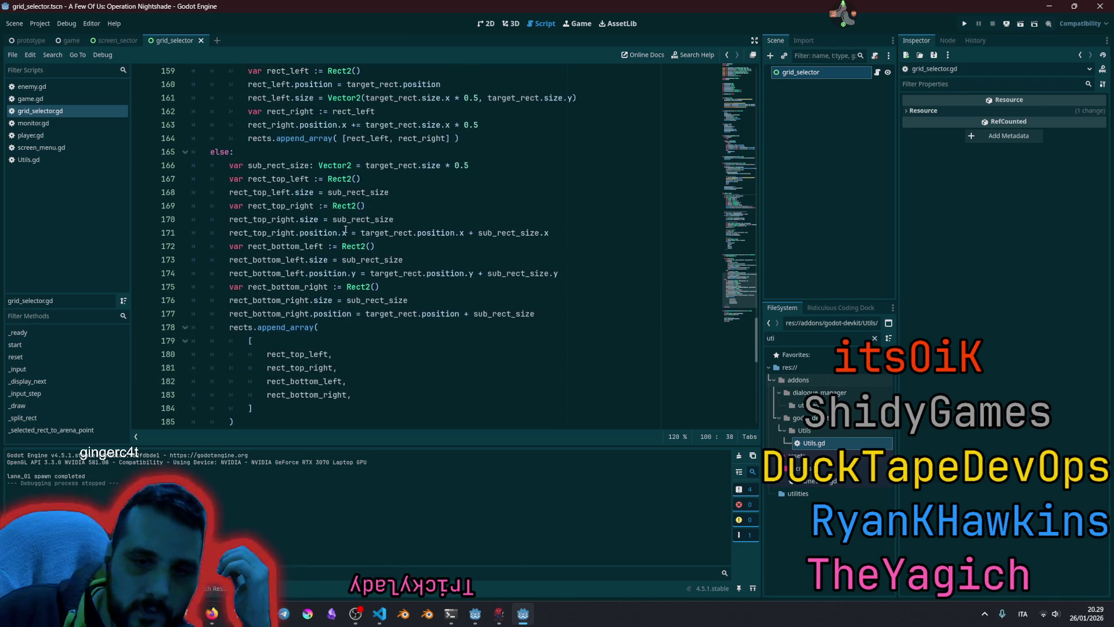
double_click(276, 206)
double_click(333, 232)
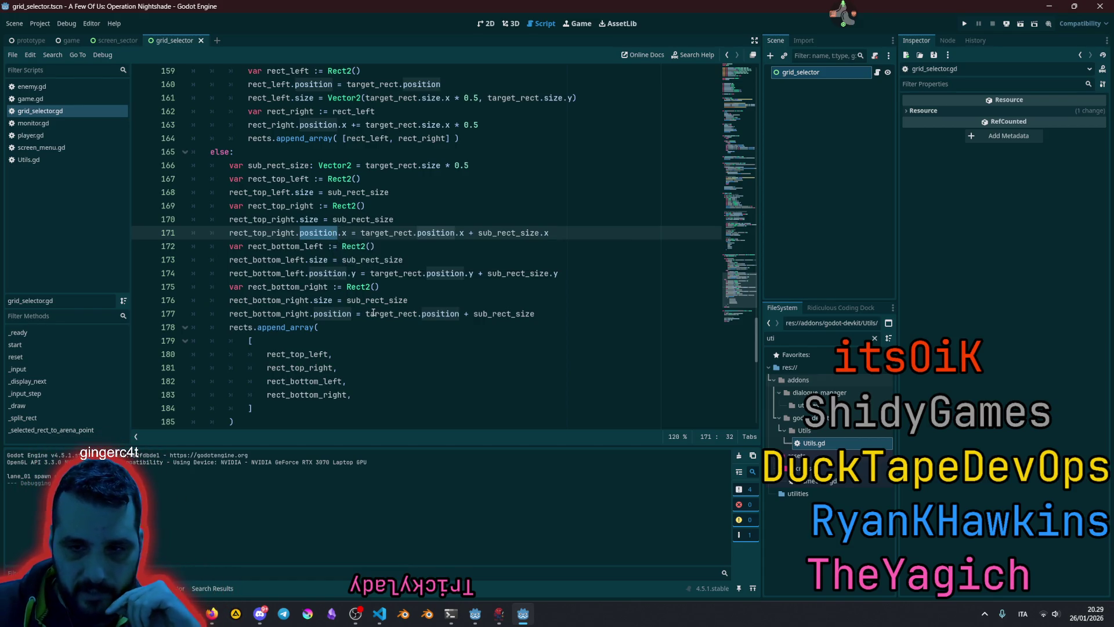
click(351, 314)
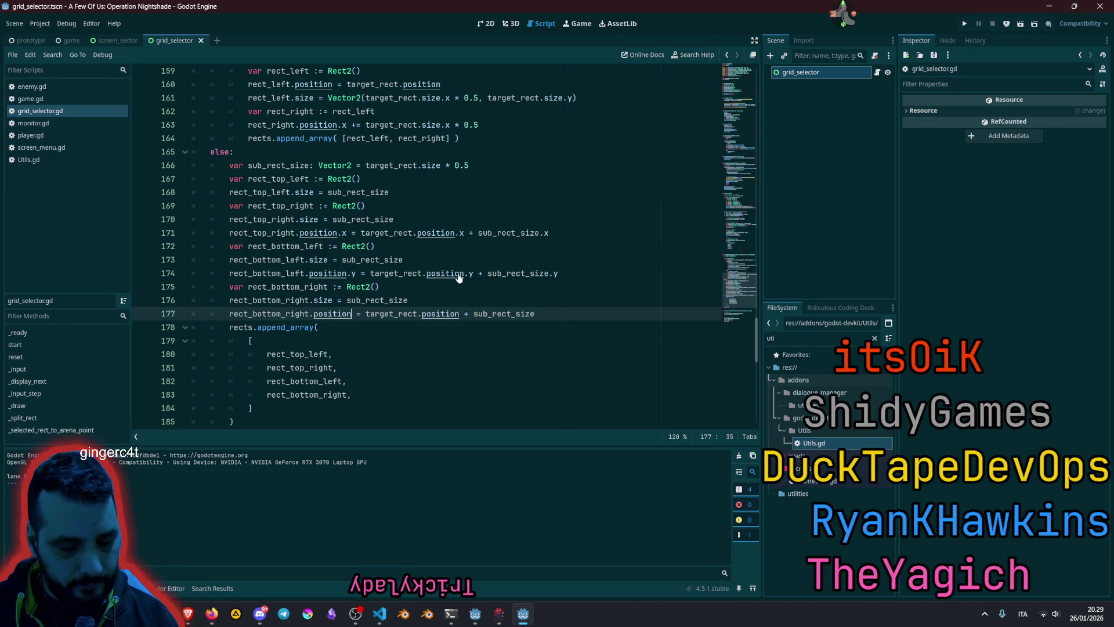
key(ctrl+shift+d)
key(ctrl+Left)
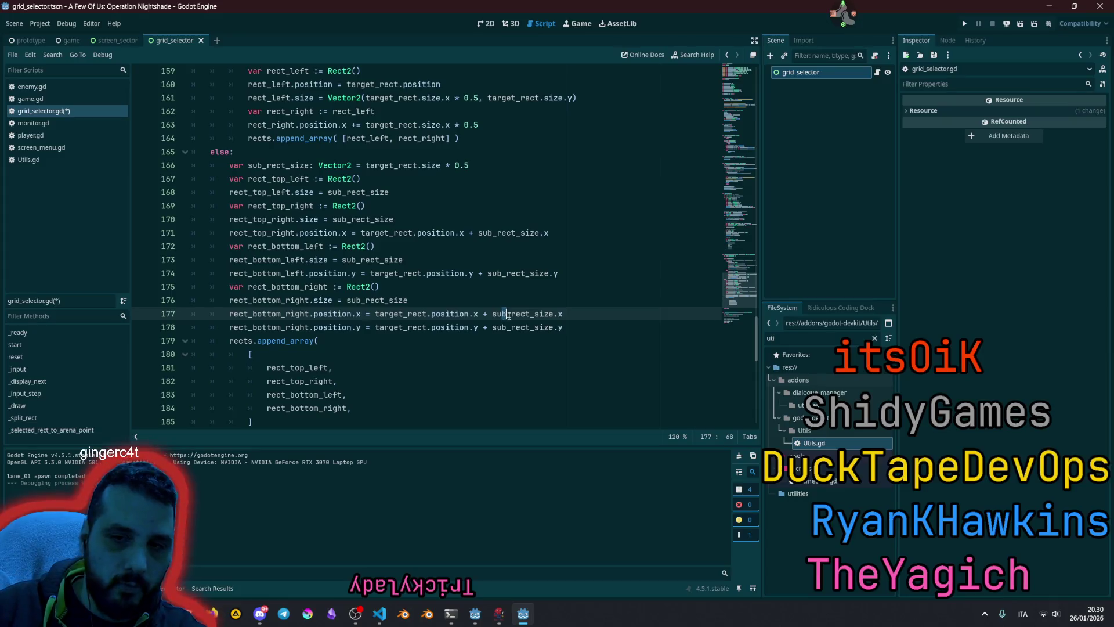
- Open a new line below rect_top_left's size assignment
click(421, 266)
click(434, 235)
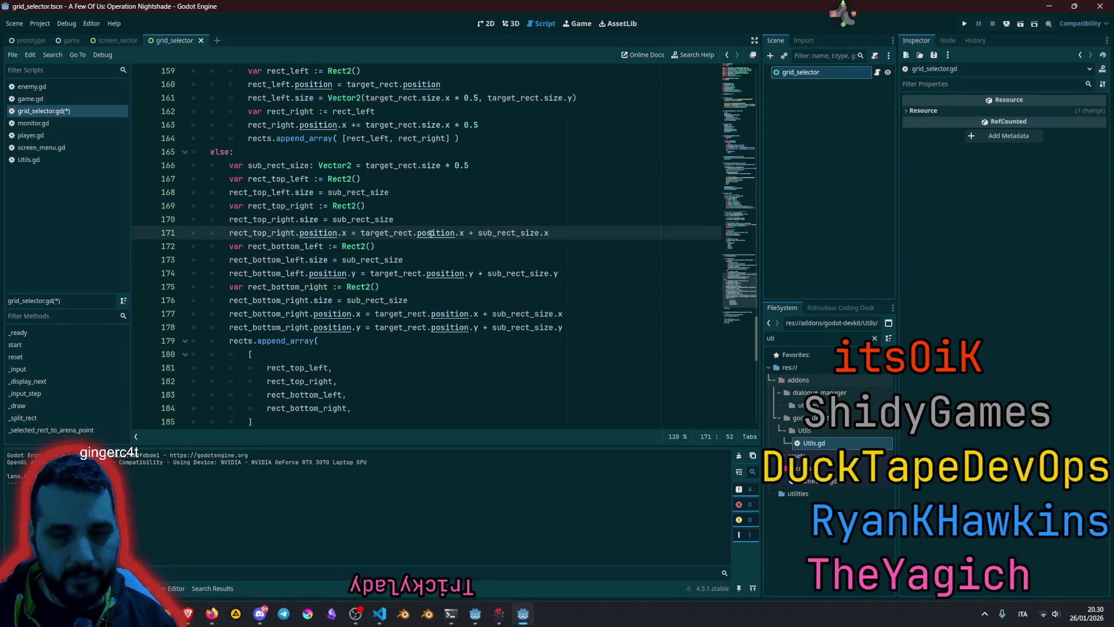
click(287, 192)
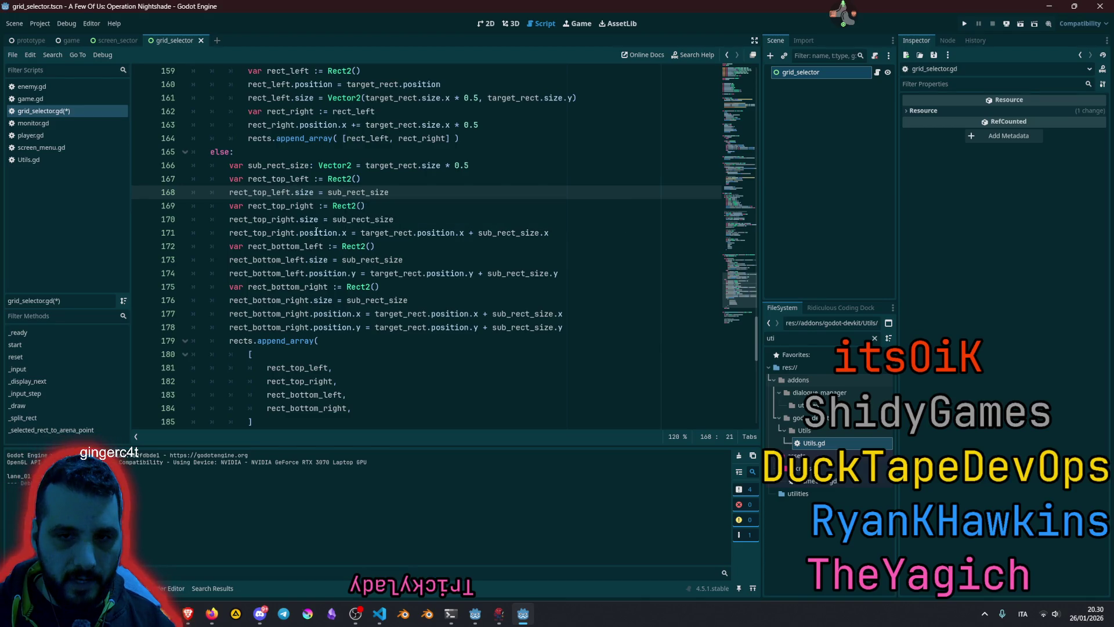
key(Return)
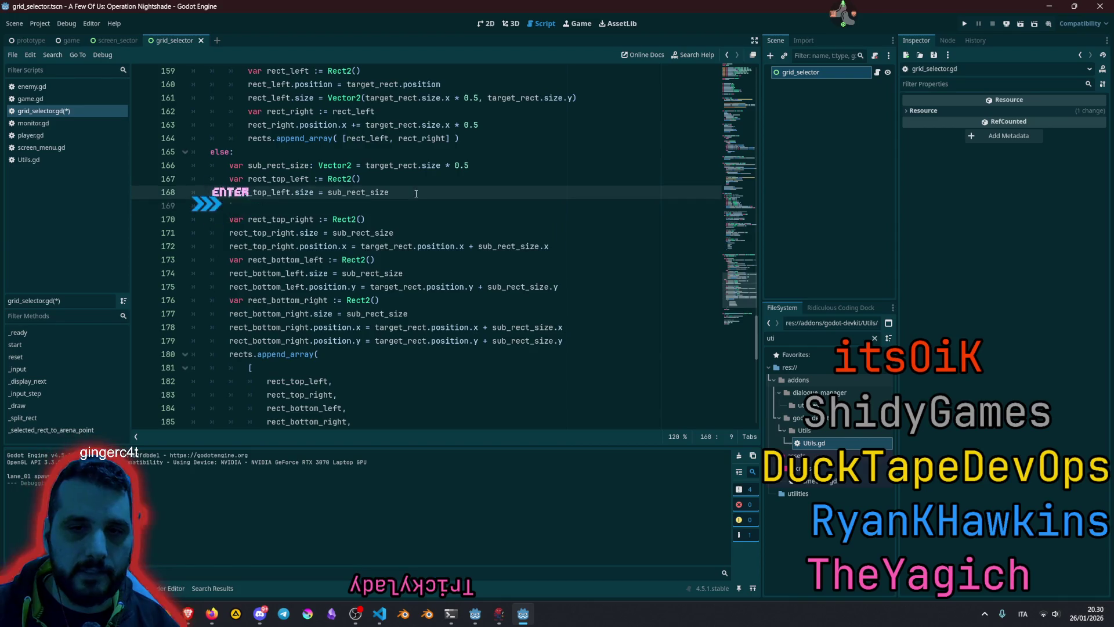
- Add 'rect_top_left.position = target_rect.position' below the top-left size line
key(ctrl+c)
key(Down)
key(ctrl+v)
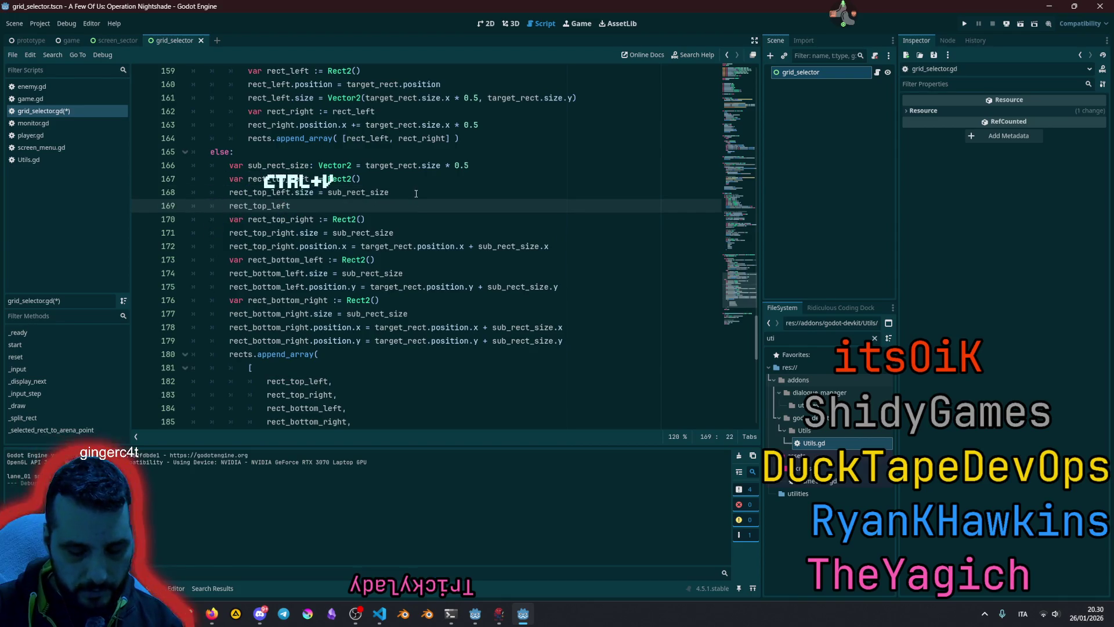
text(.position =)
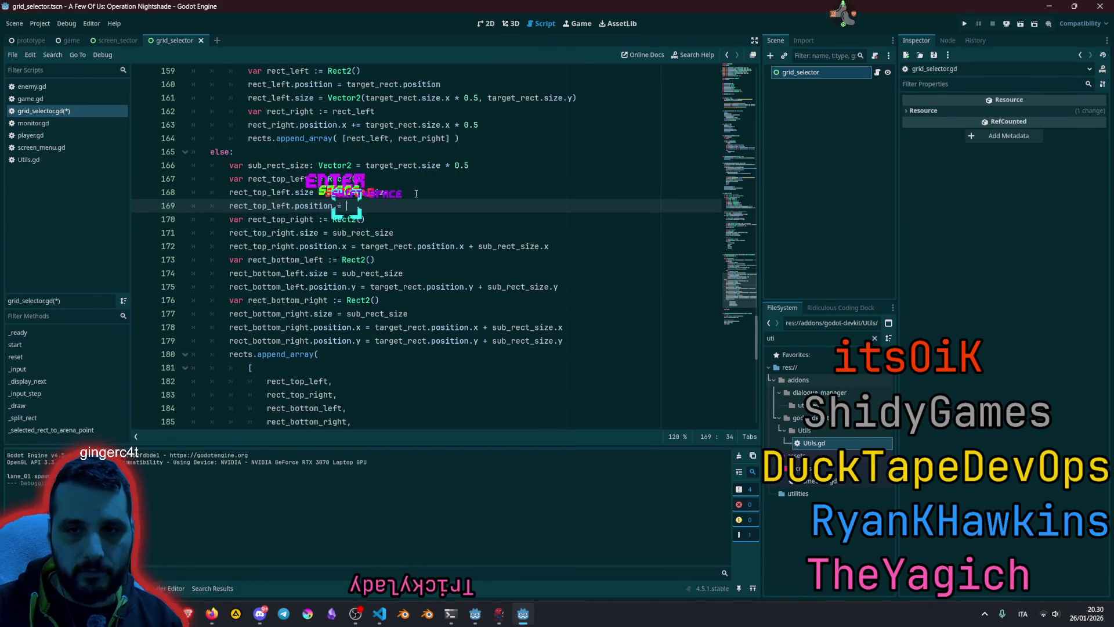
double_click(406, 165)
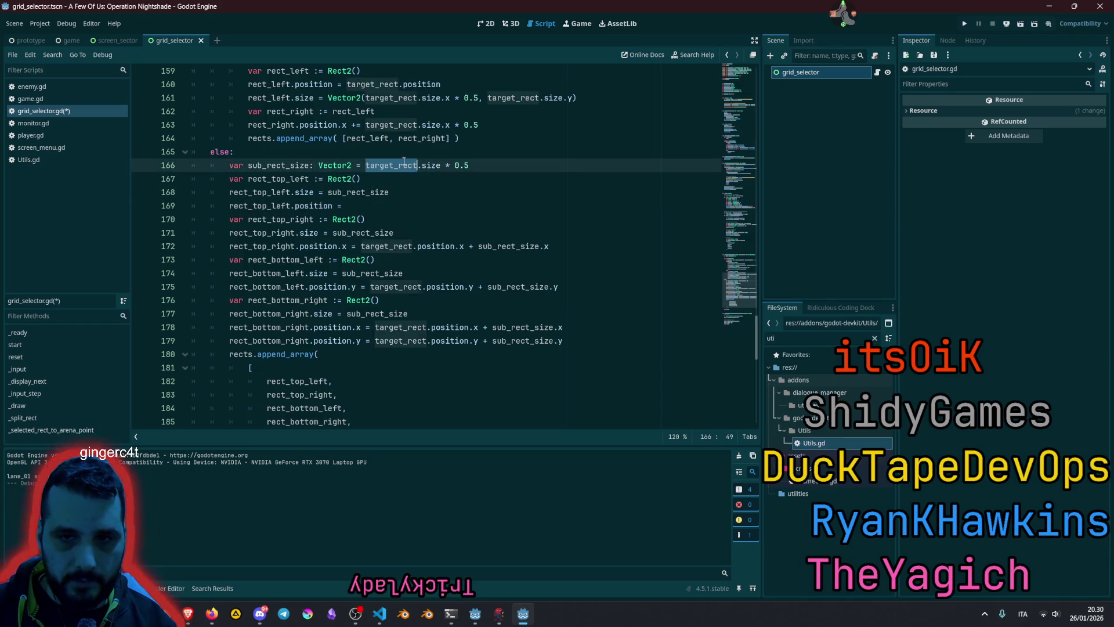
key(ctrl+c)
click(397, 197)
key(Down)
key(ctrl+v)
text(.po)
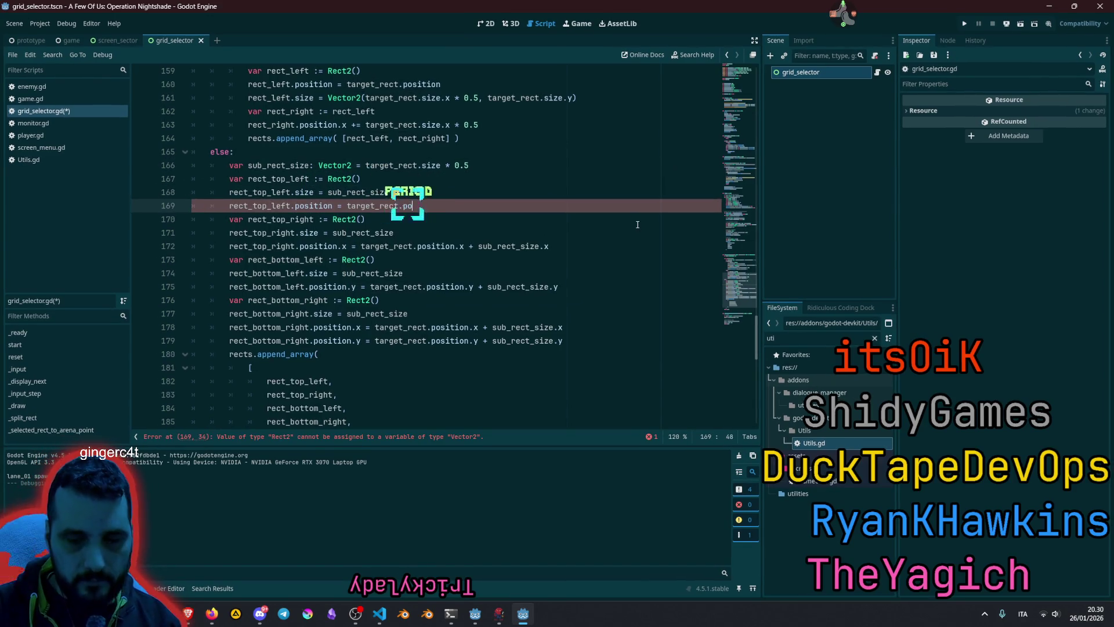
key(Return)
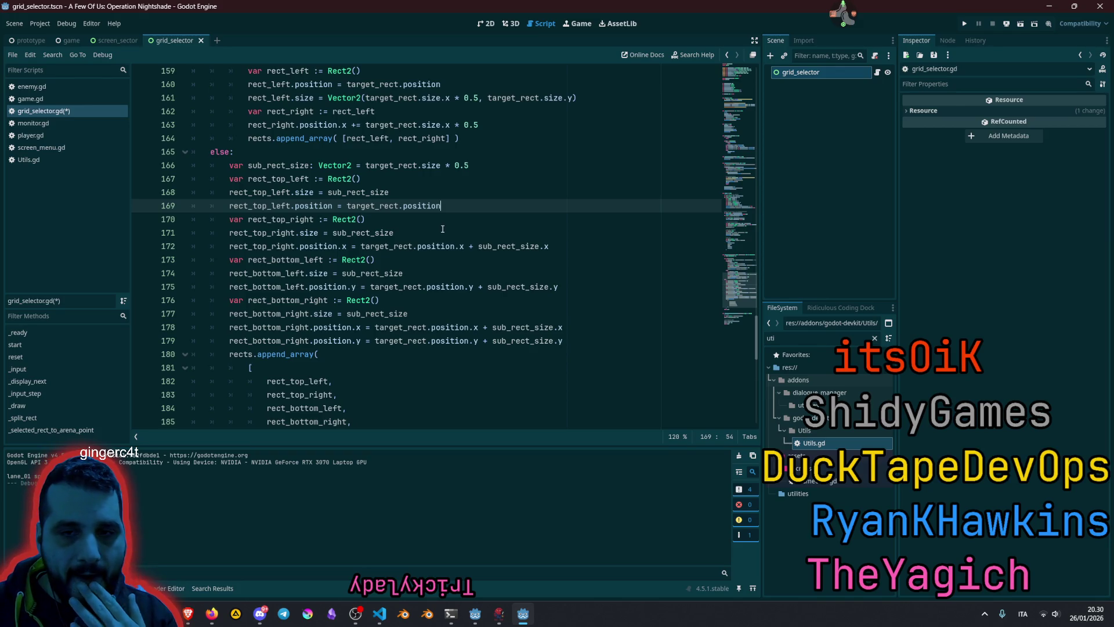
- Set rect_bottom_right.position to target_rect.position + sub_rect_size and delete its separate y line
click(337, 327)
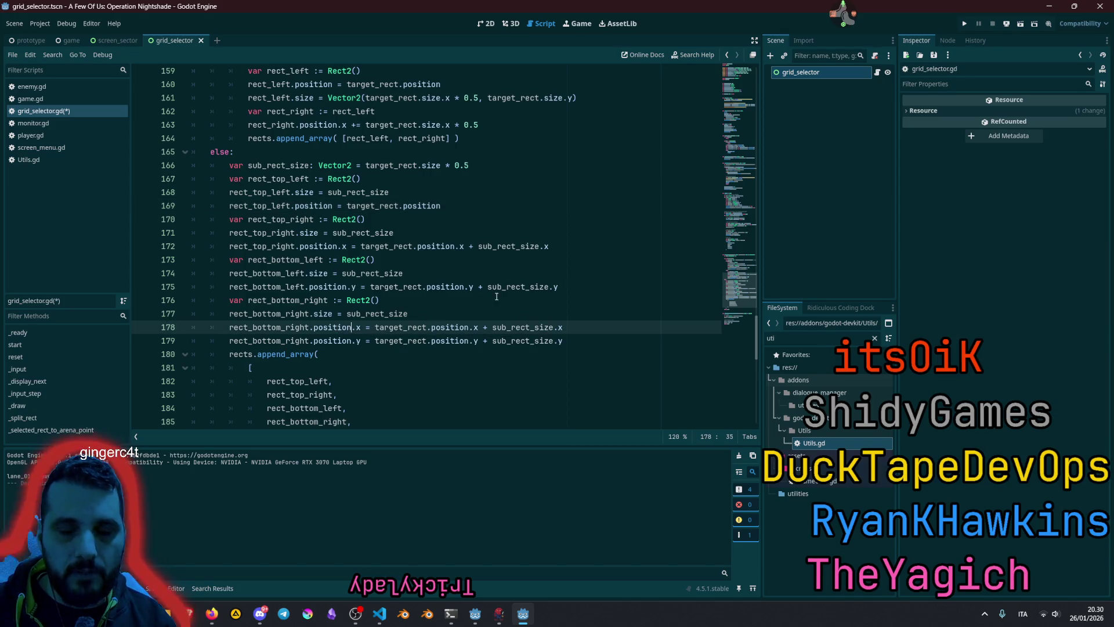
key(shift+Right)
key(shift+Right)
key(ctrl+d)
key(ctrl+d)
key(BackSpace)
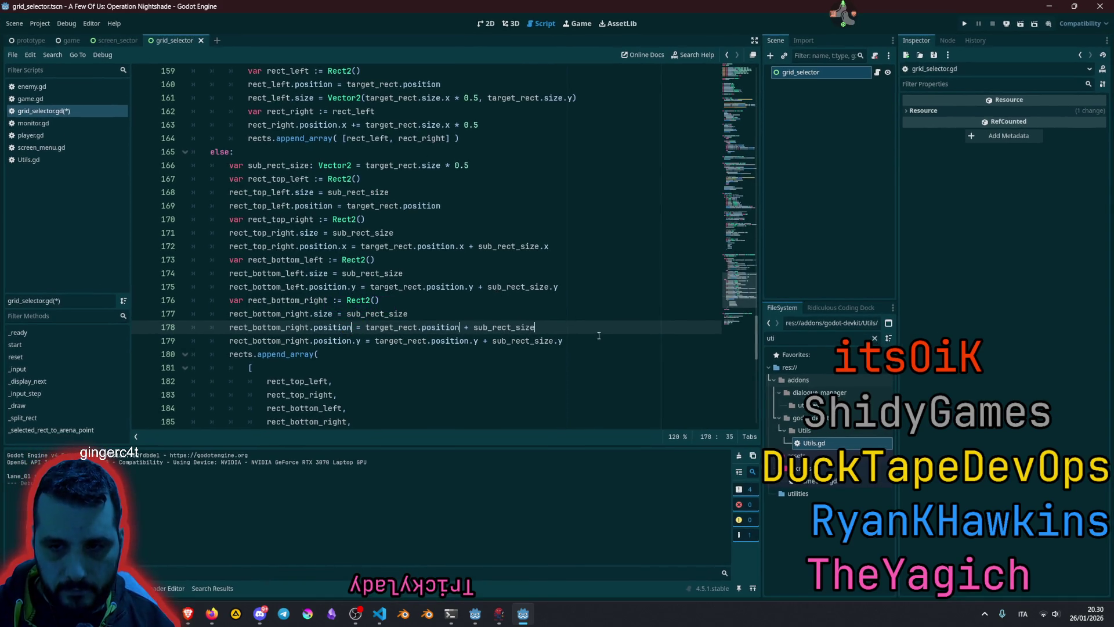
click(599, 336)
key(shift+Home)
key(shift+Home)
key(BackSpace)
key(BackSpace)
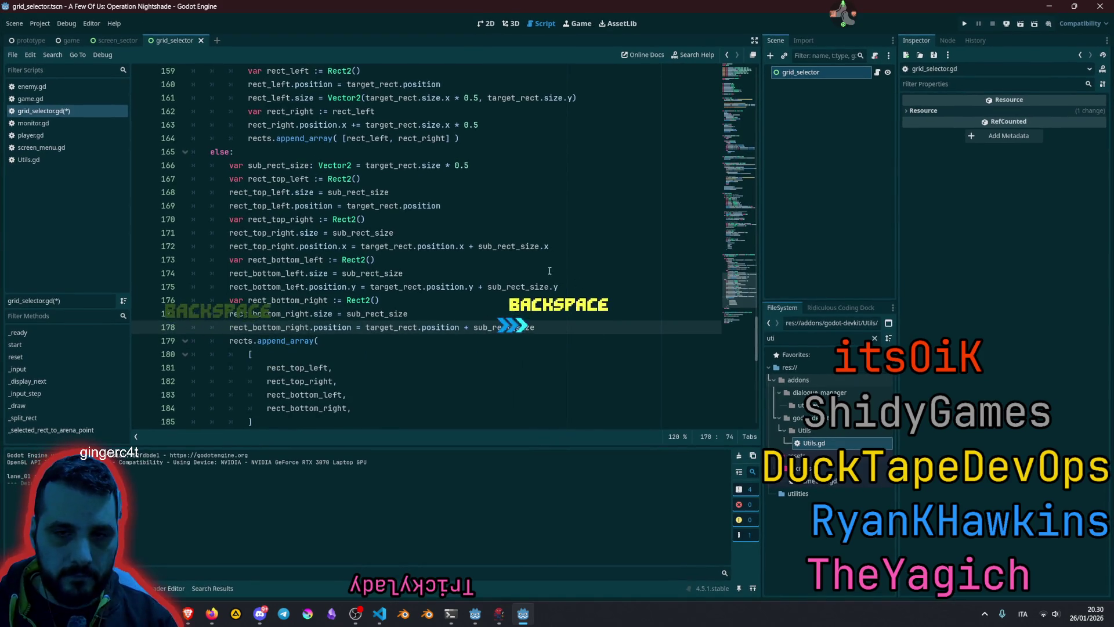
key(Up)
key(Up)
key(Up)
- Insert blank lines between the top-left, top-right, bottom-left and bottom-right rect blocks
key(Return)
key(Up)
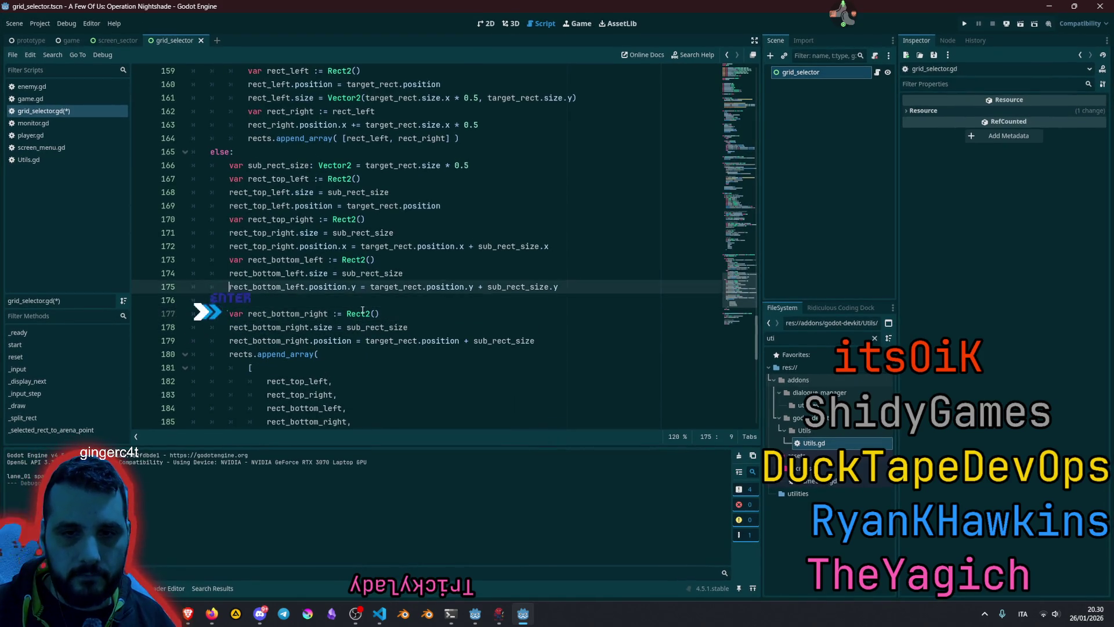
key(Up)
key(Up)
key(Return)
key(Up)
key(Up)
key(Up)
key(Return)
key(Up)
key(Up)
key(Up)
key(Return)
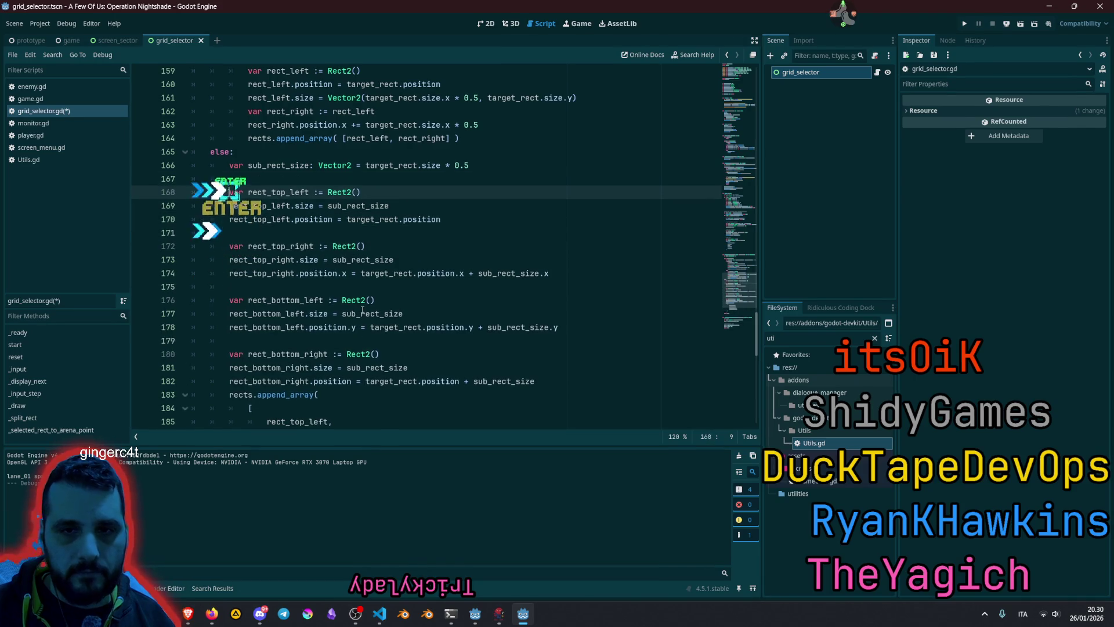
key(Down)
key(Down)
key(Down)
key(End)
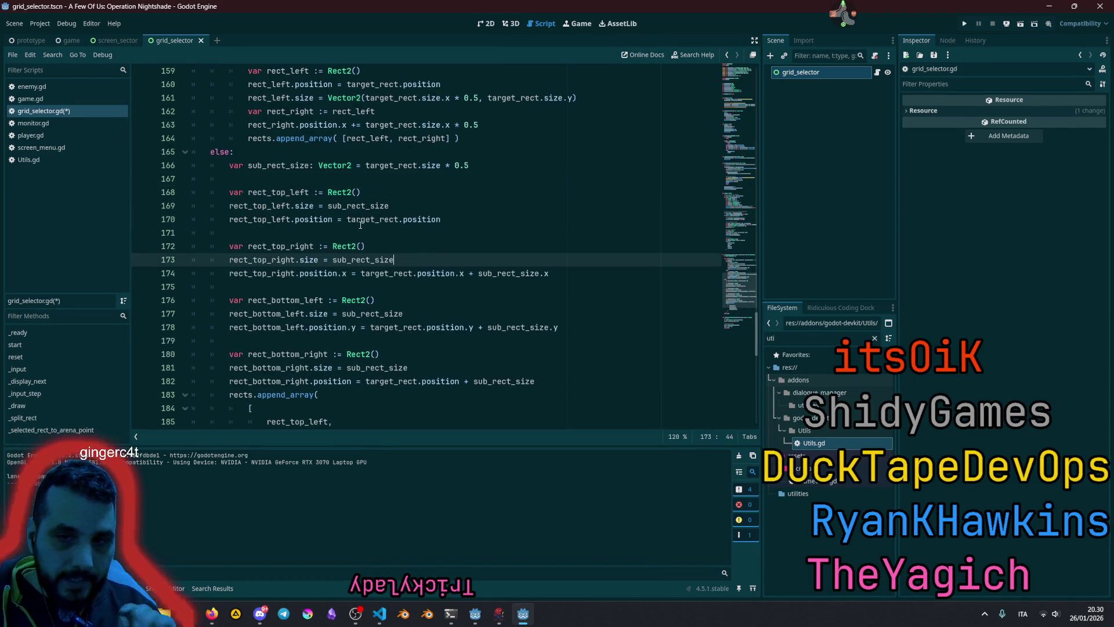
- Add a top-right y position line equal to target_rect.position.y, without the sub_rect_size.y offset
click(341, 273)
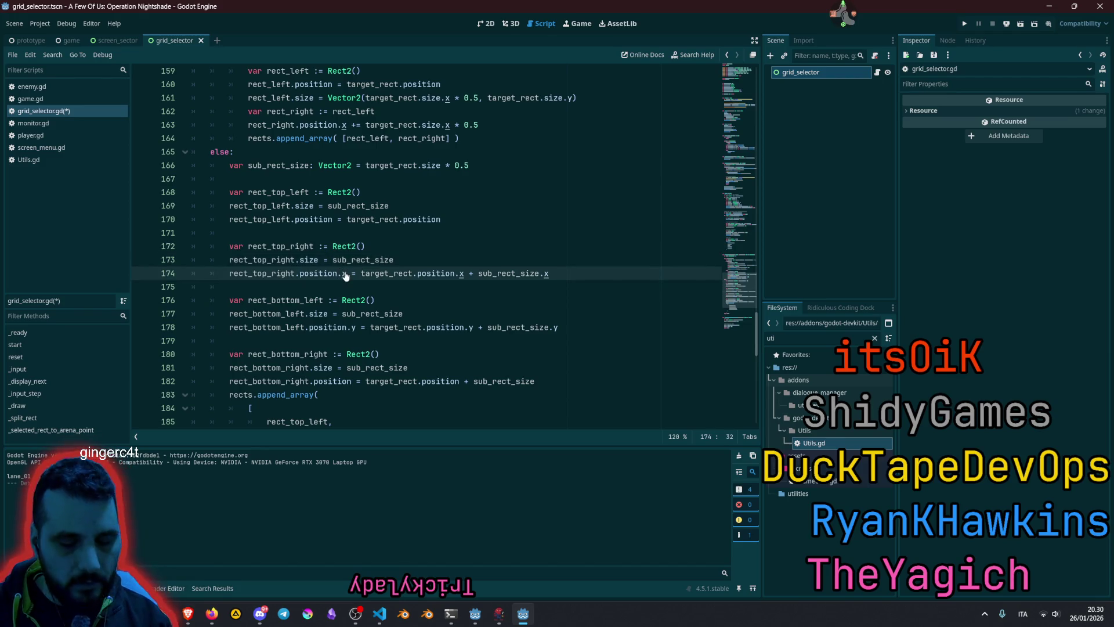
key(ctrl+shift+d)
key(shift+Right)
key(shift+Right)
key(ctrl+d)
key(ctrl+d)
key(Right)
key(shift+Left)
text(y)
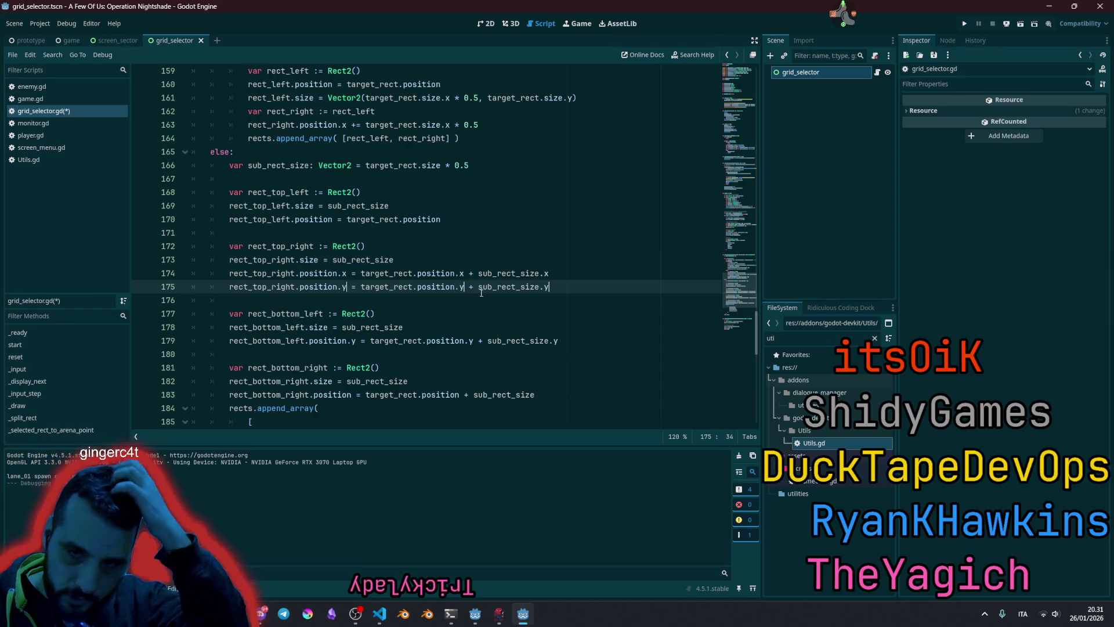
click(464, 286)
key(shift+End)
key(Delete)
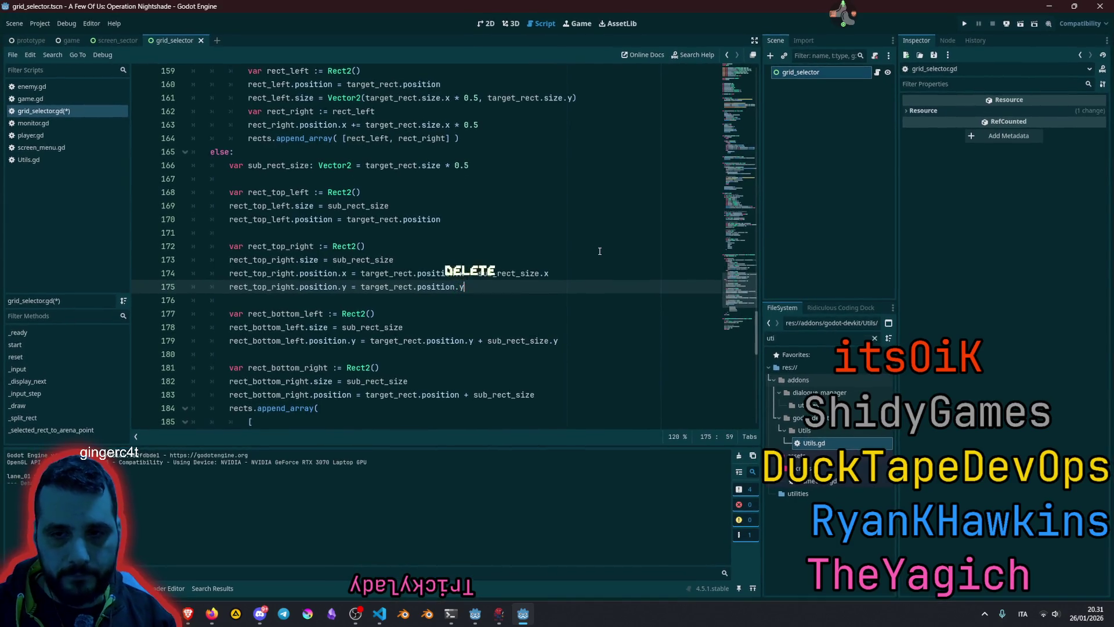
- Add a bottom-left x position line equal to plain target_rect.position.x, dropping the sub_rect_size.x offset
click(348, 341)
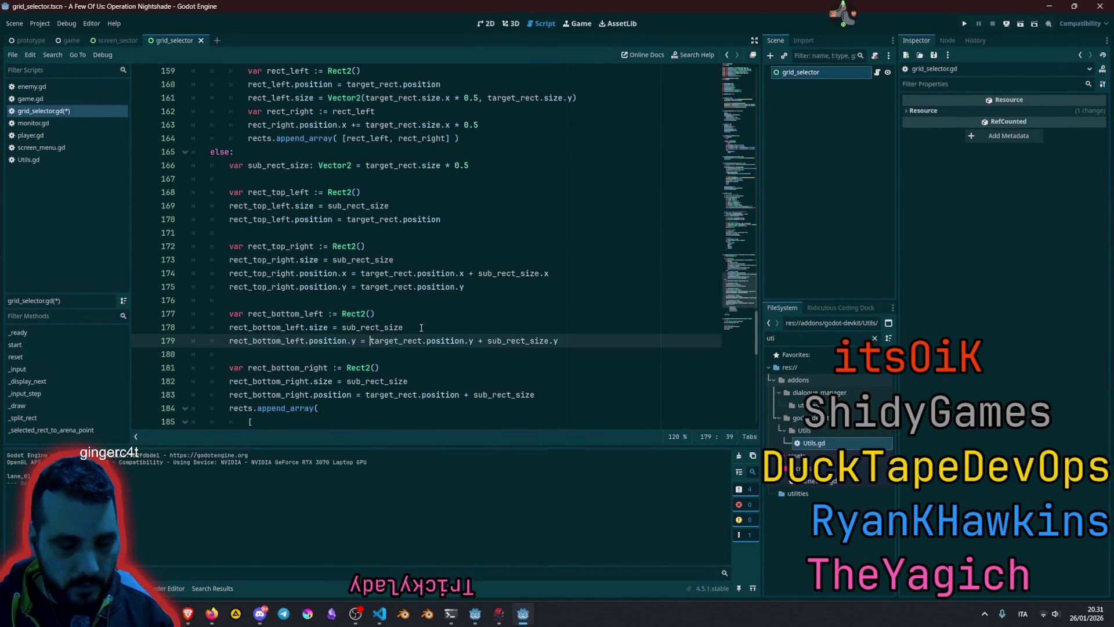
key(ctrl+shift+d)
key(shift+Right)
key(shift+Right)
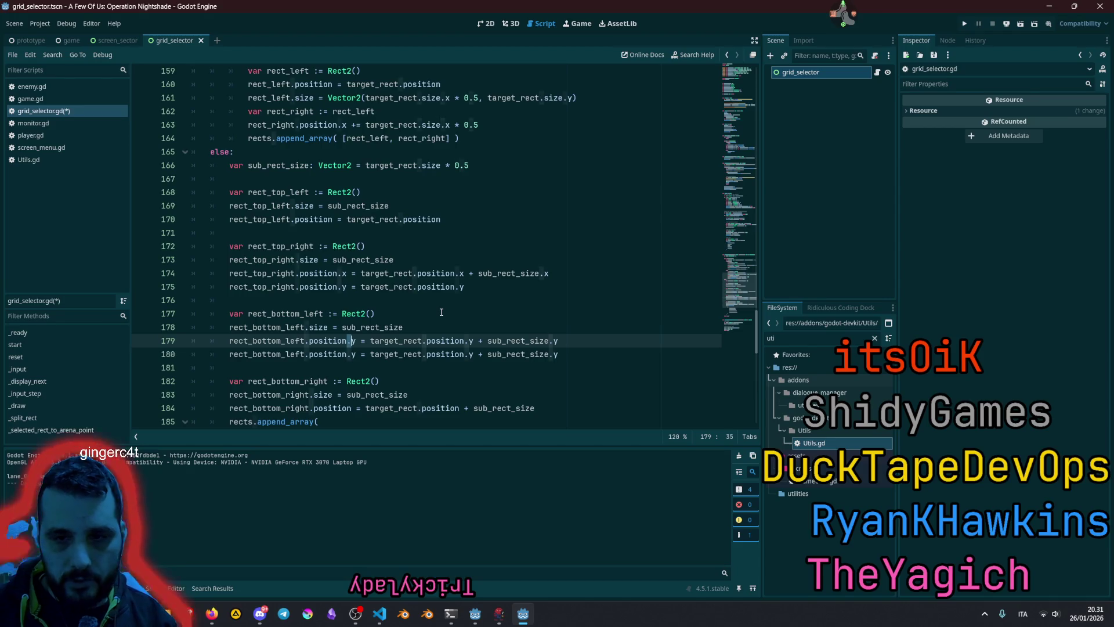
key(ctrl+d)
key(ctrl+d)
key(Right)
key(shift+Left)
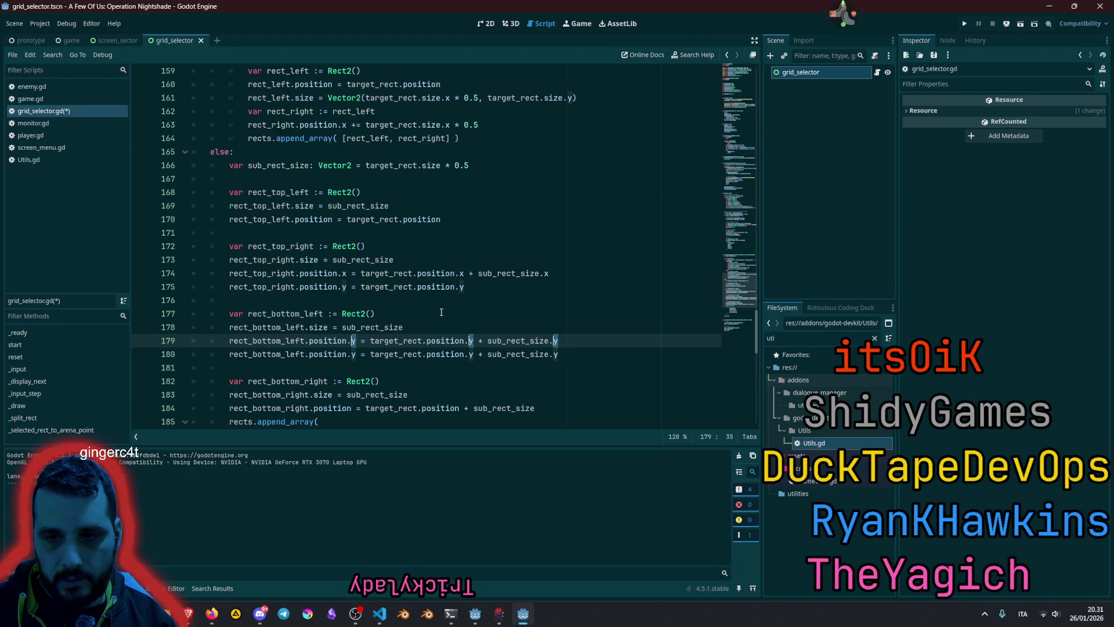
text(x)
key(Escape)
click(473, 341)
key(shift+End)
key(Delete)
- Save the script with Ctrl+S and launch the game with F5
click(445, 314)
scroll(444, 311, down, 1)
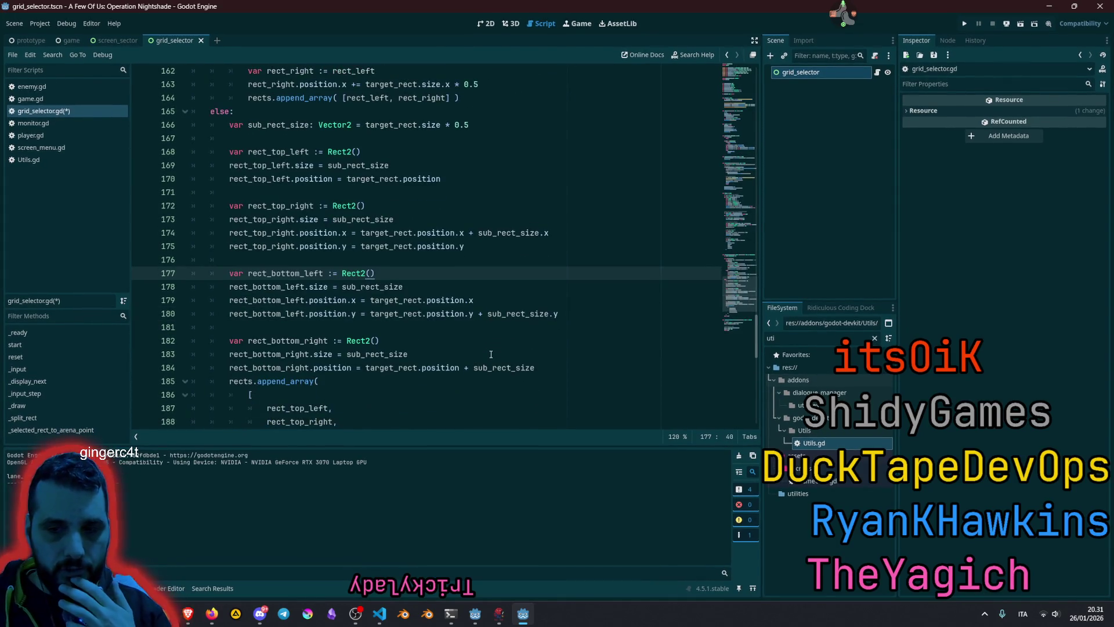
scroll(444, 312, down, 2)
click(415, 223)
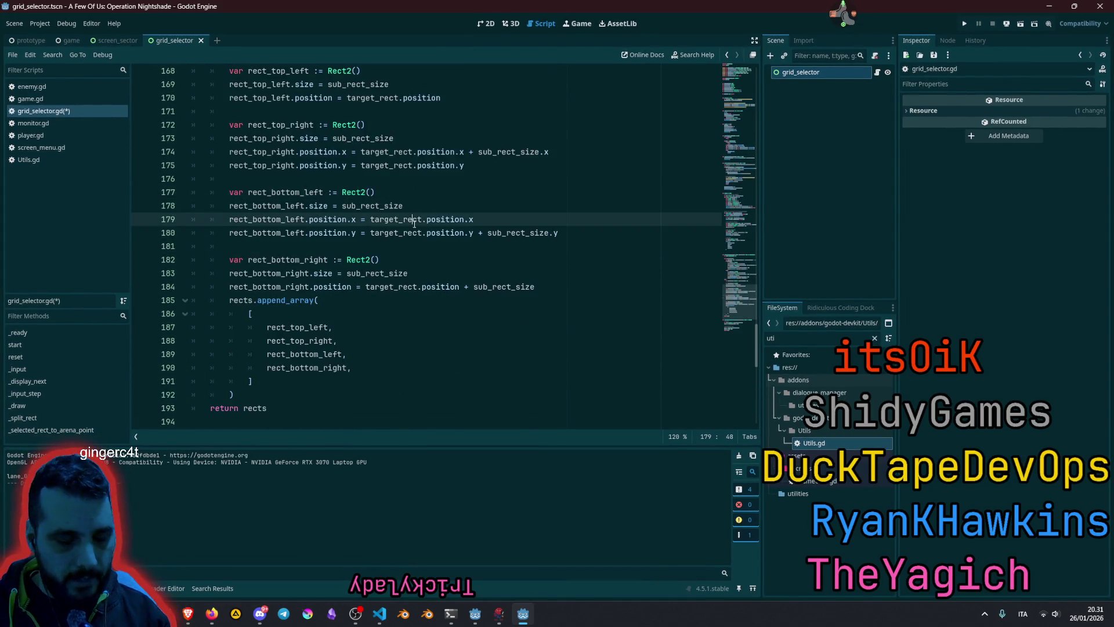
key(ctrl+s)
key(F5)
click(436, 224)
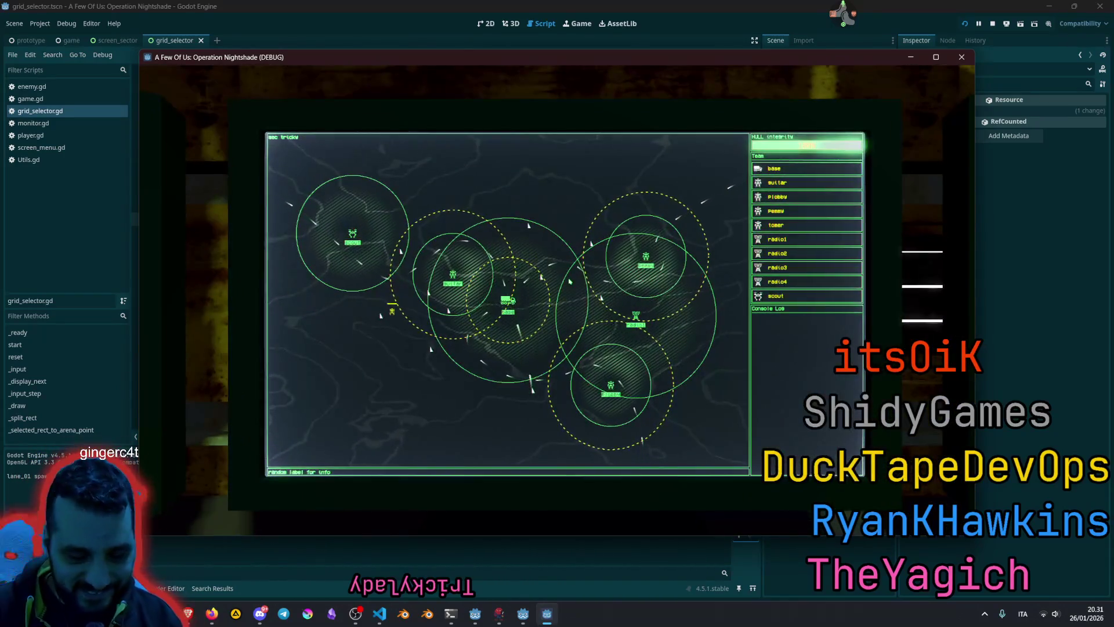
- Select the scout, drill into quadrants 4, 1 and 2, confirm with 3, then stop the game with F8
key(Return)
key(Return)
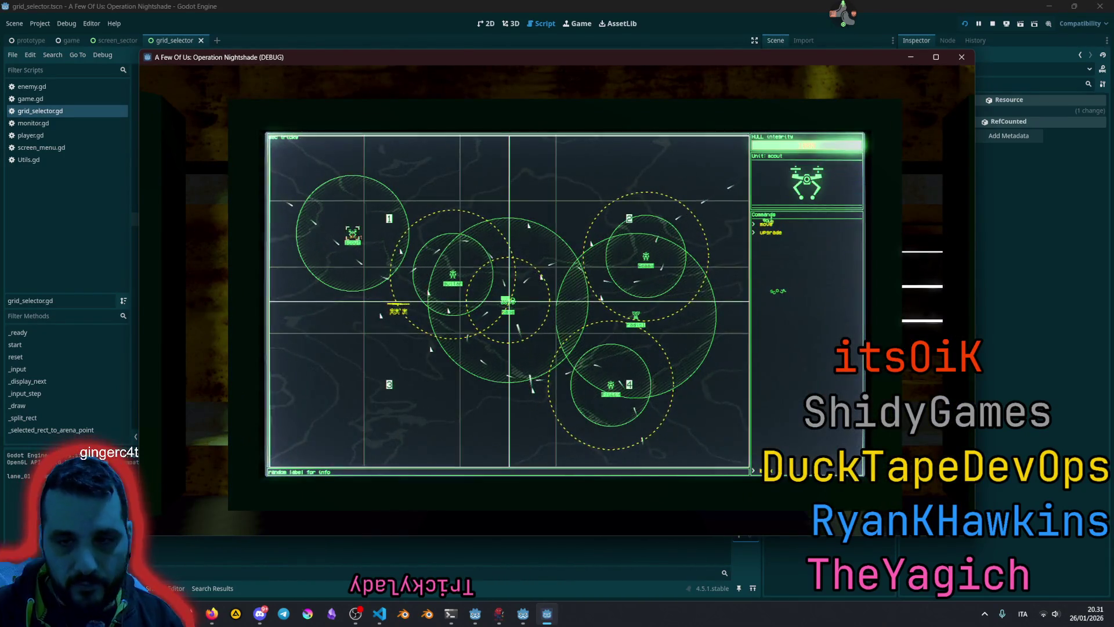
key(4)
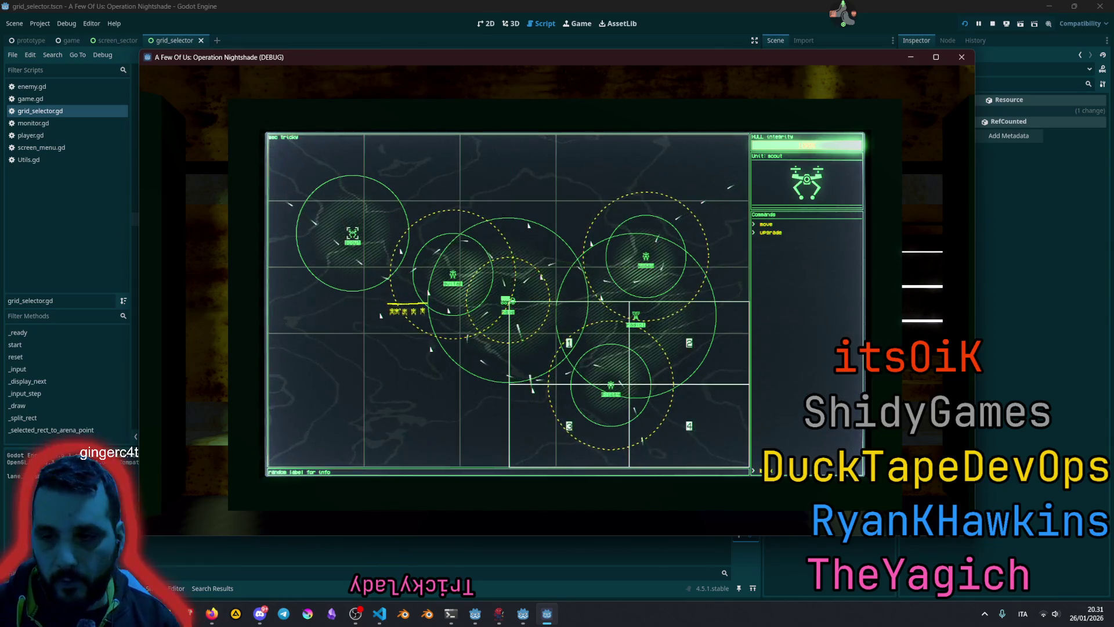
key(1)
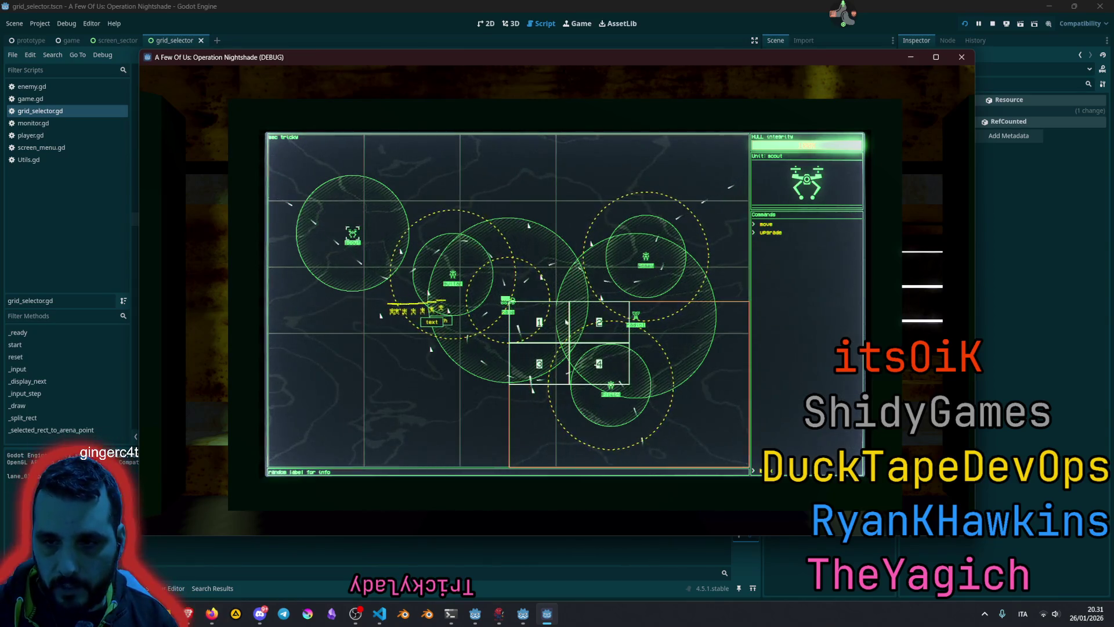
key(2)
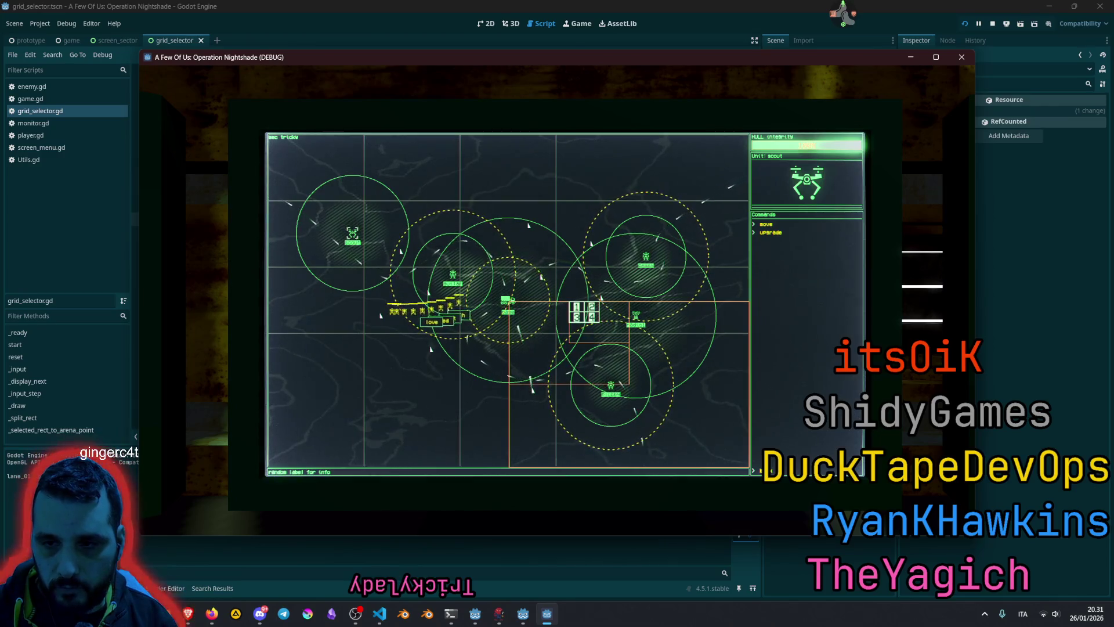
key(3)
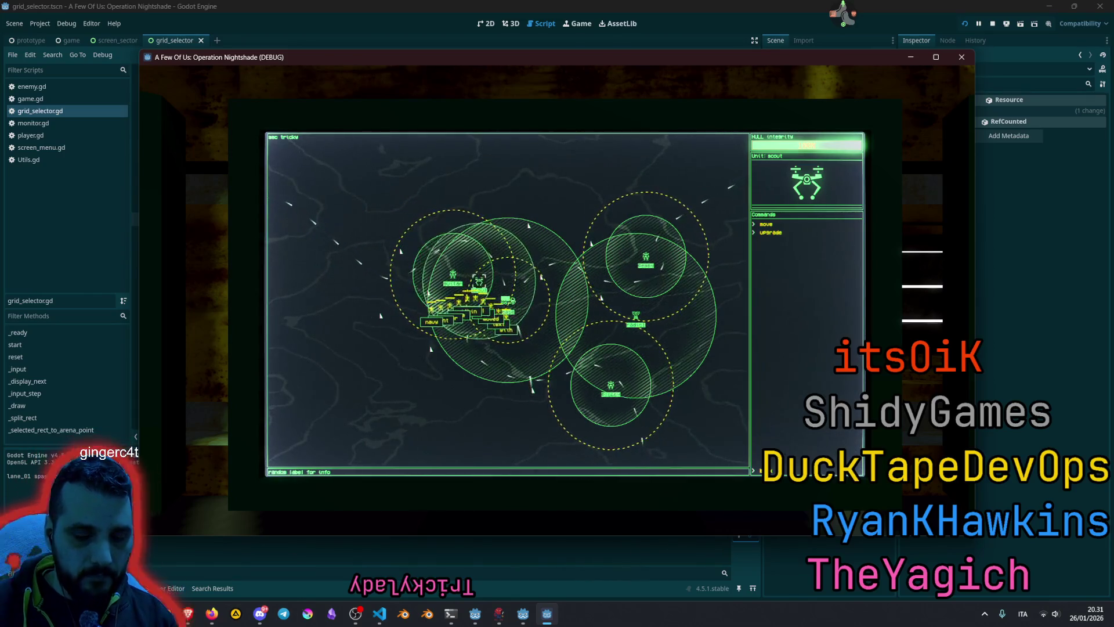
key(F8)
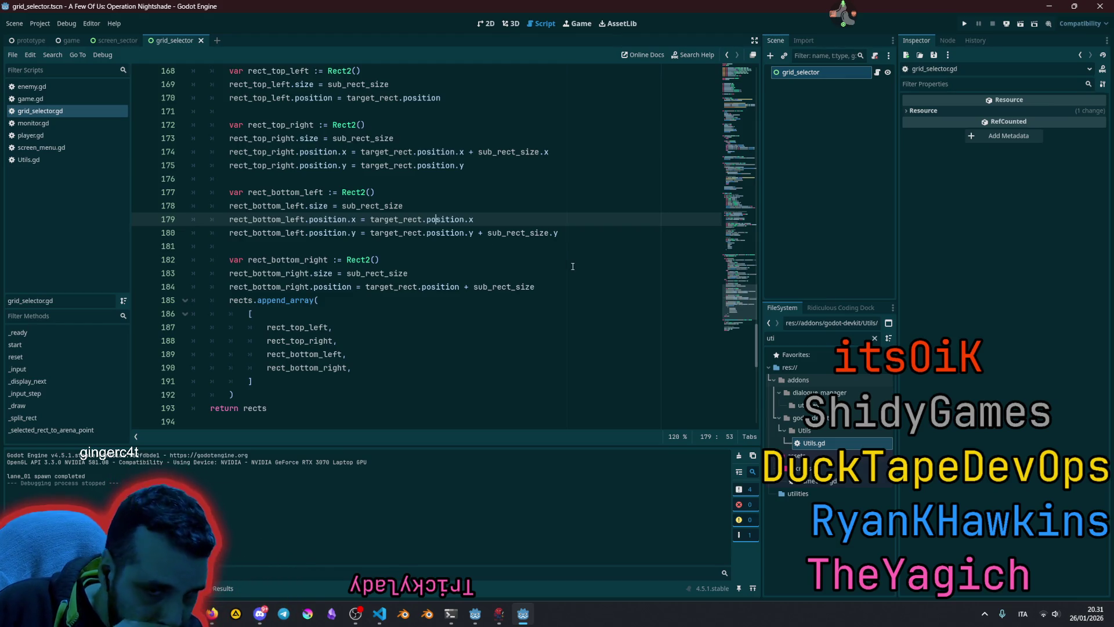
scroll(433, 253, up, 14)
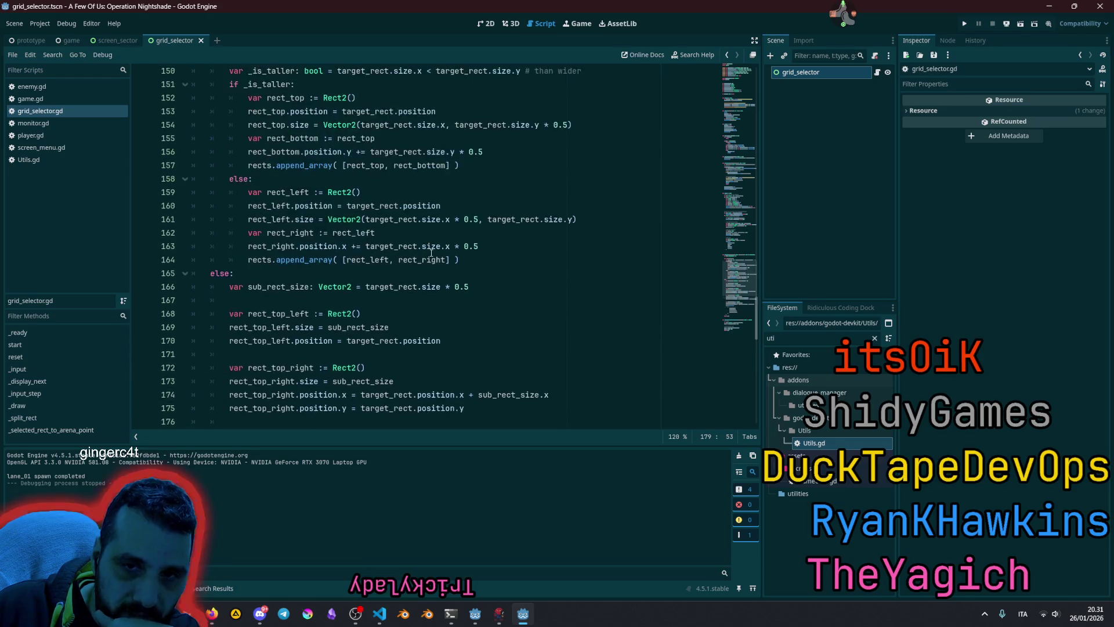
scroll(432, 253, down, 11)
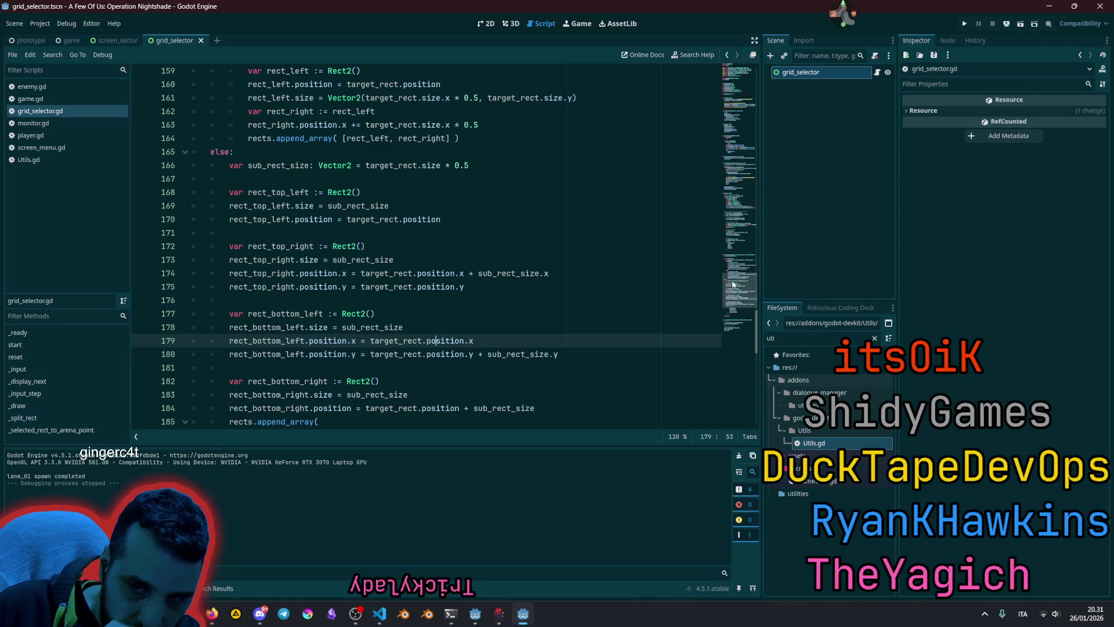
drag(736, 292, 734, 88)
click(283, 245)
scroll(283, 241, down, 5)
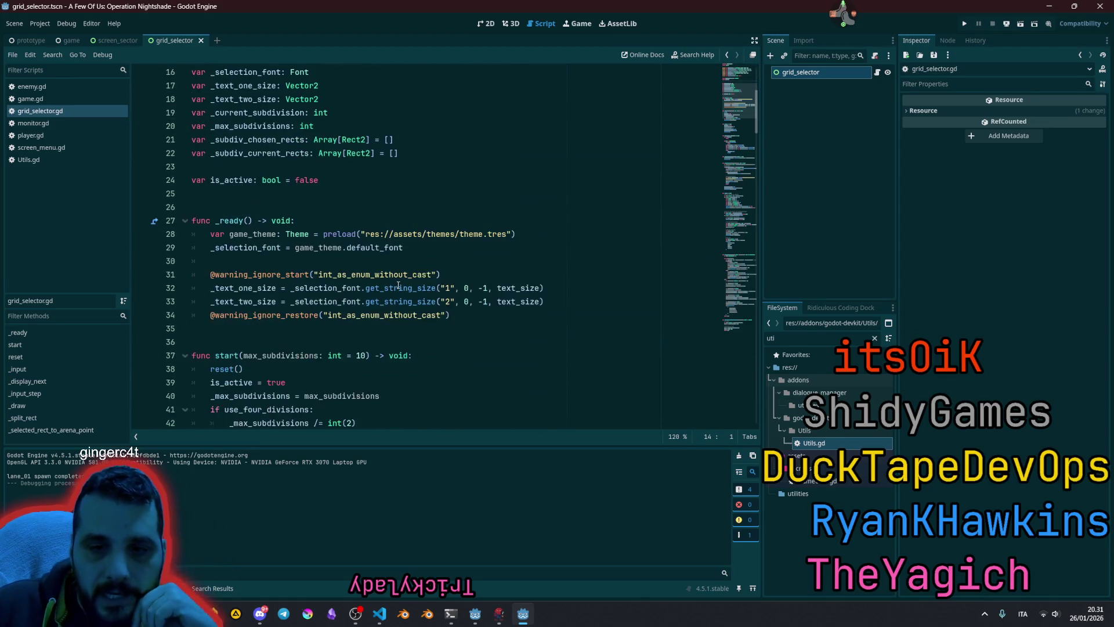
scroll(282, 234, down, 4)
double_click(280, 193)
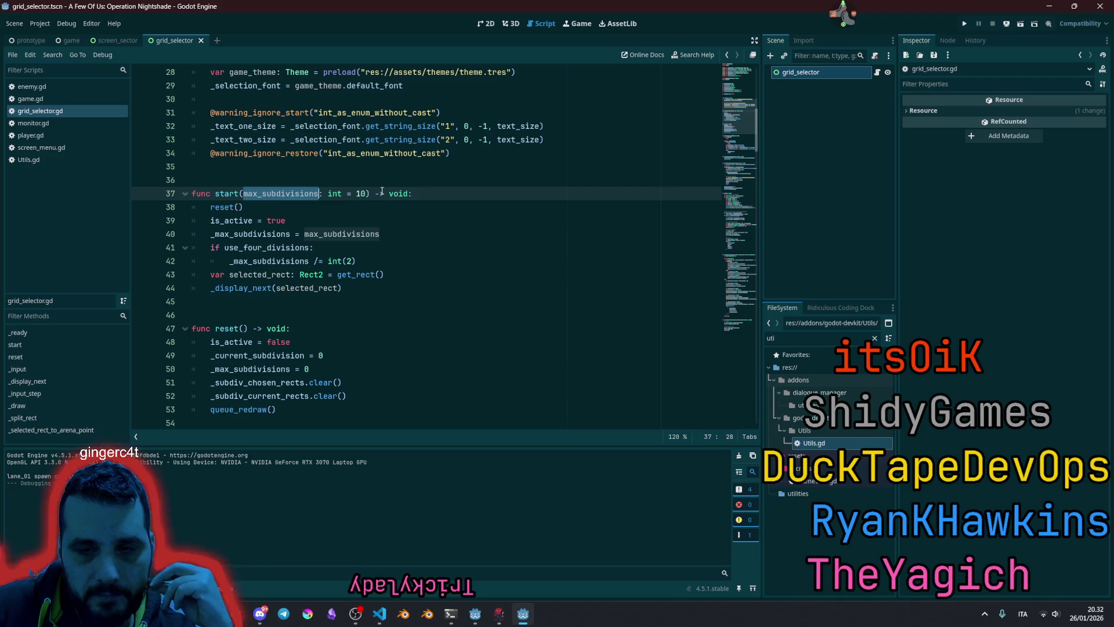
key(Down)
key(Down)
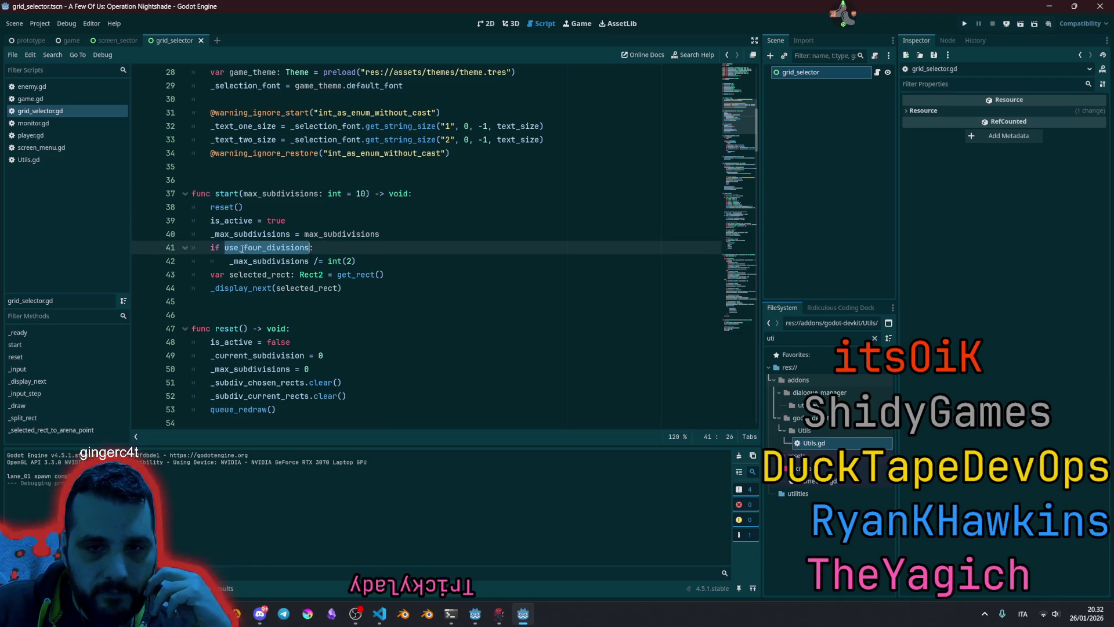
key(Right)
key(Right)
key(Right)
shift+click(391, 262)
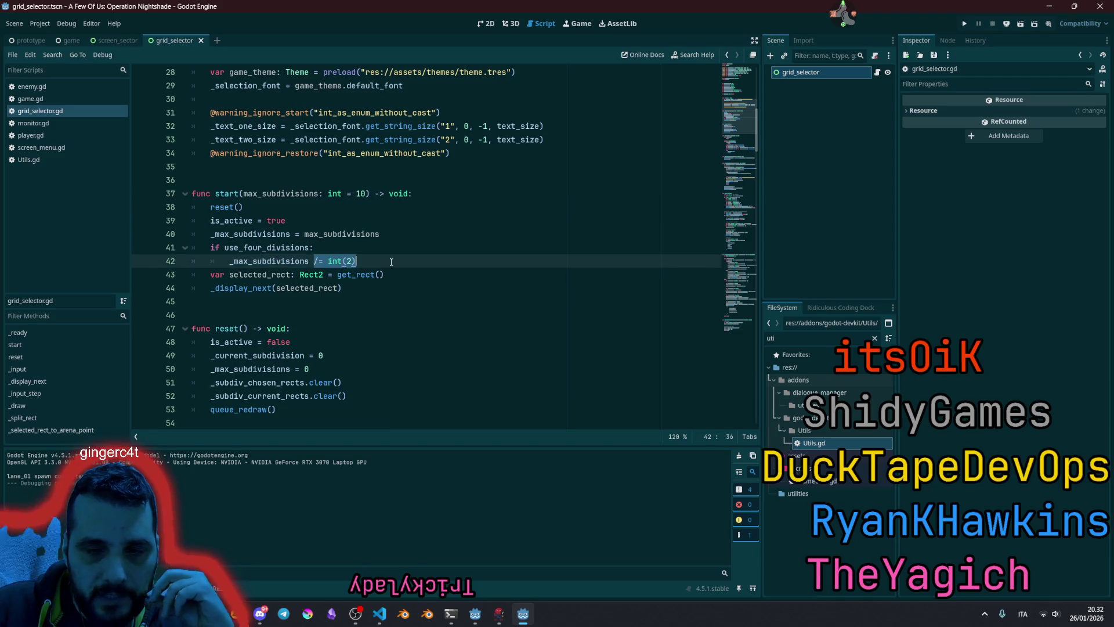